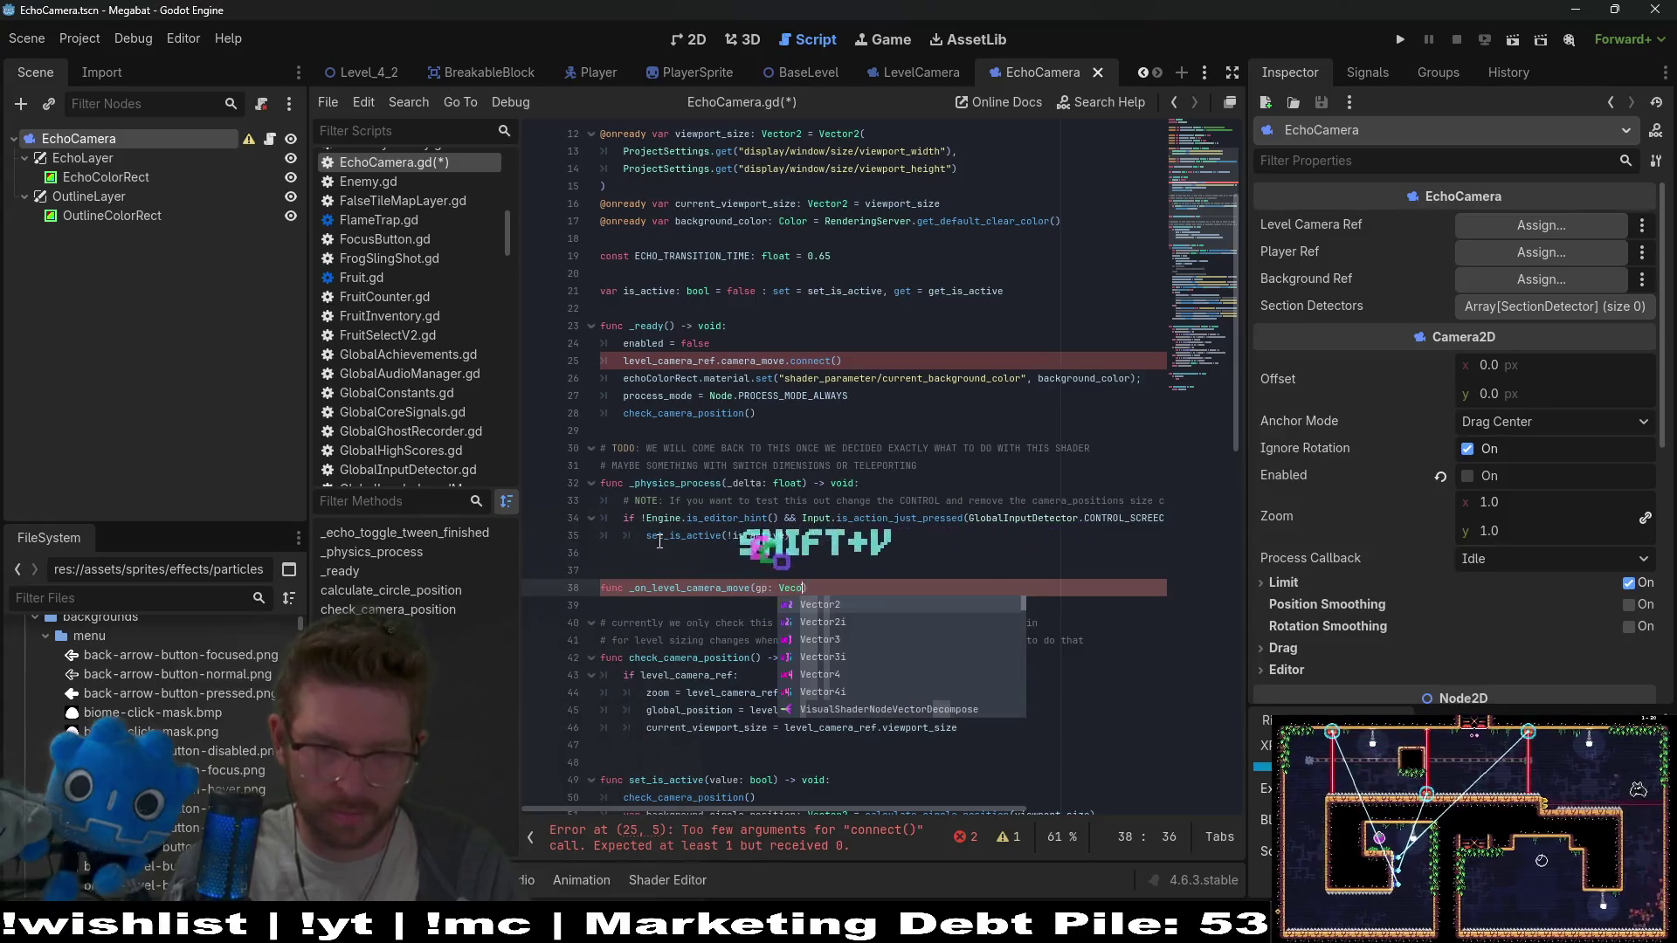
Complete the signature with z: Vector2, vp: Vector2 and a -> void return type
type("tor2, ")
type("z:")
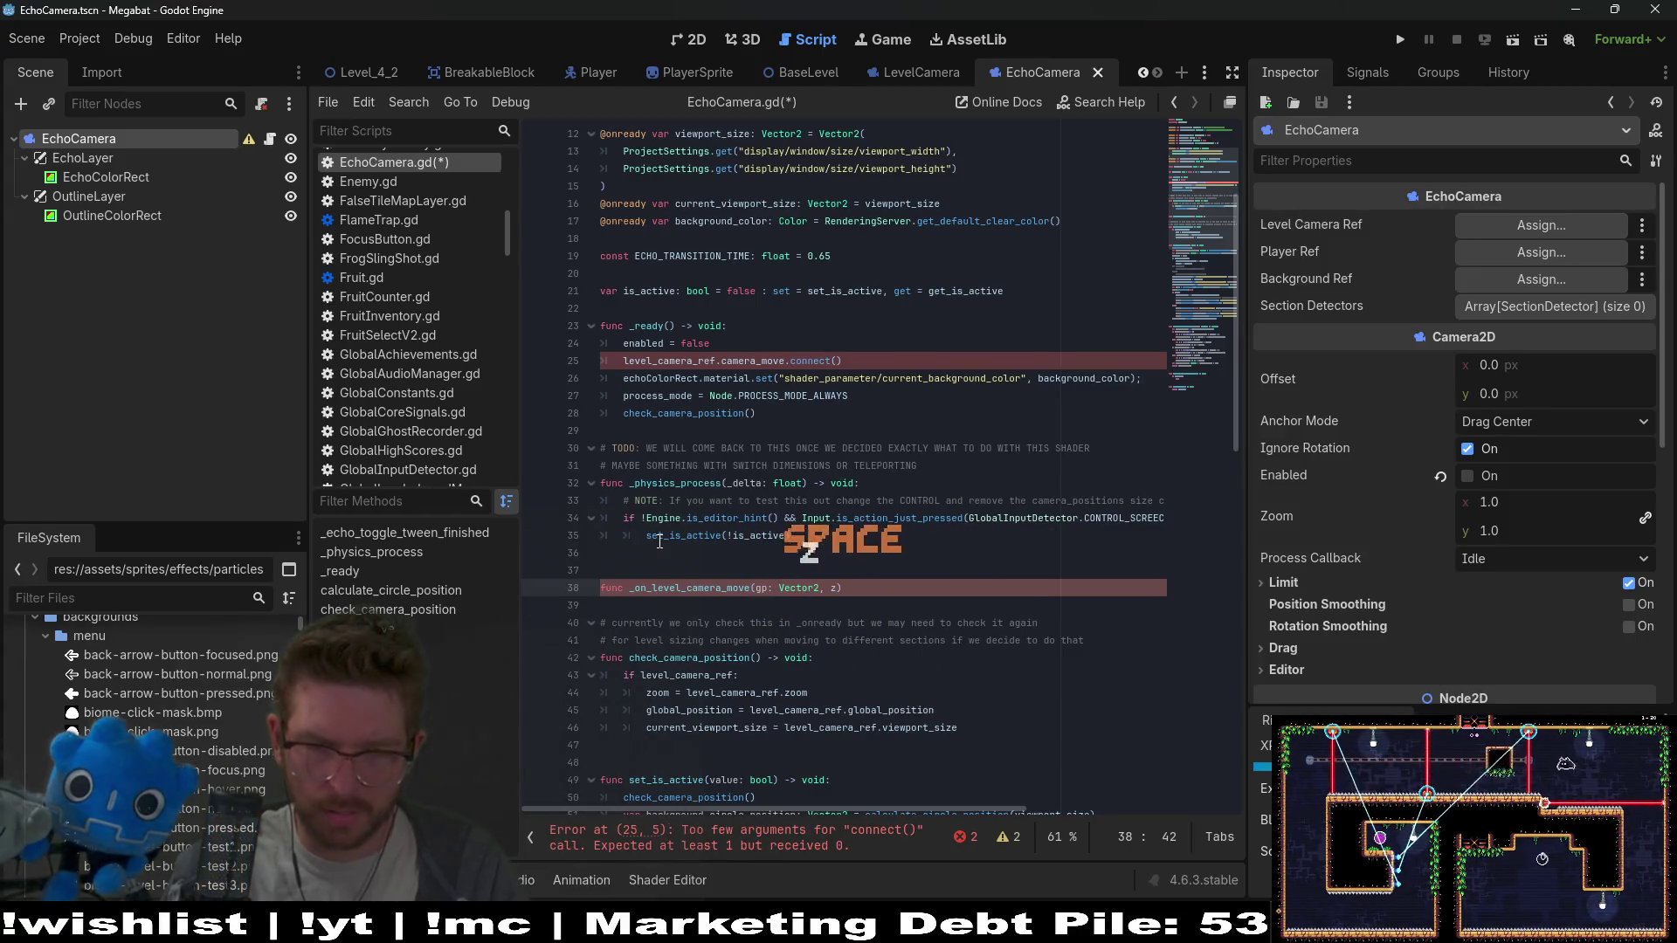
type(" Vec")
key("Return")
type("vps:")
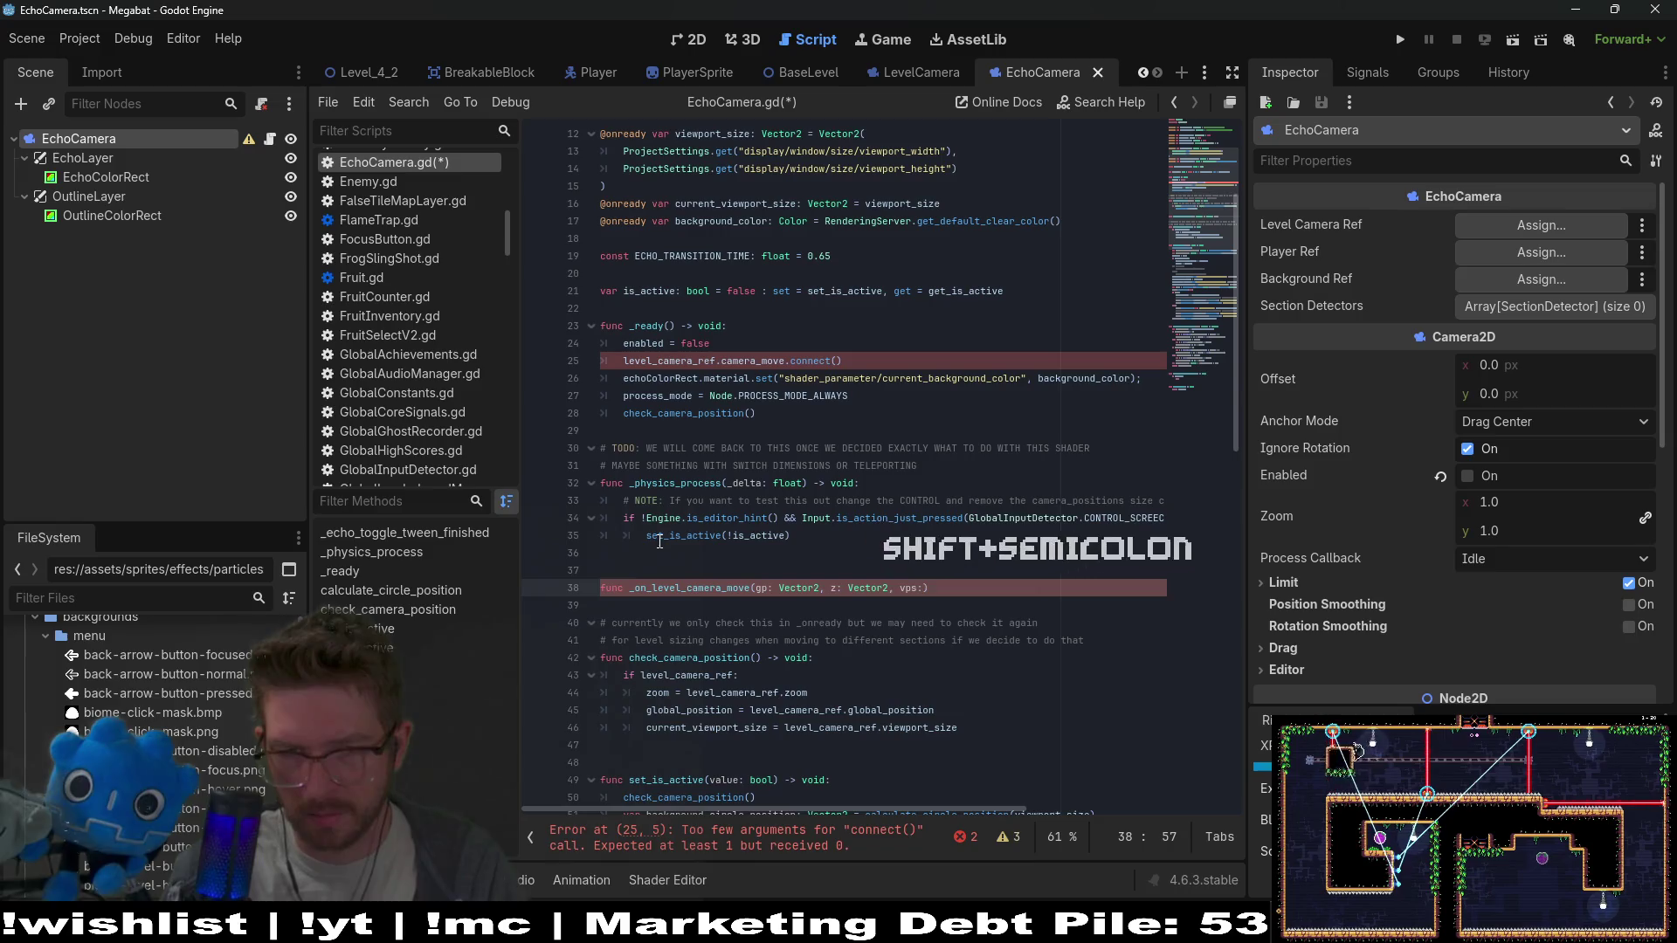
key("BackSpace")
key("BackSpace")
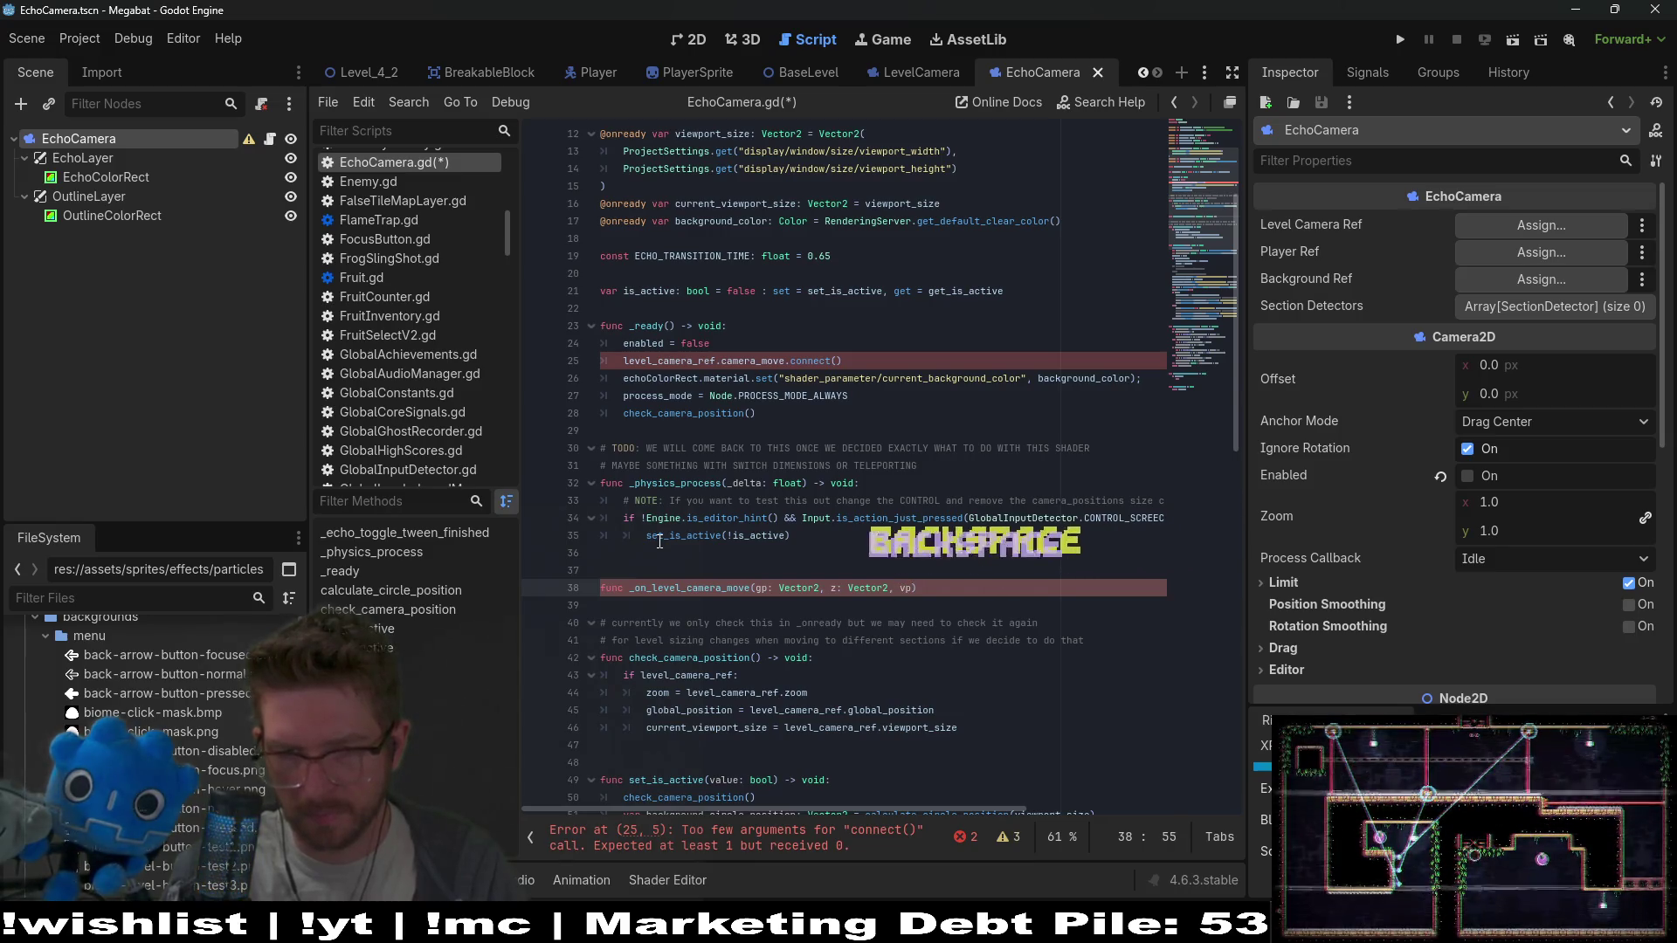
type(": Vecto")
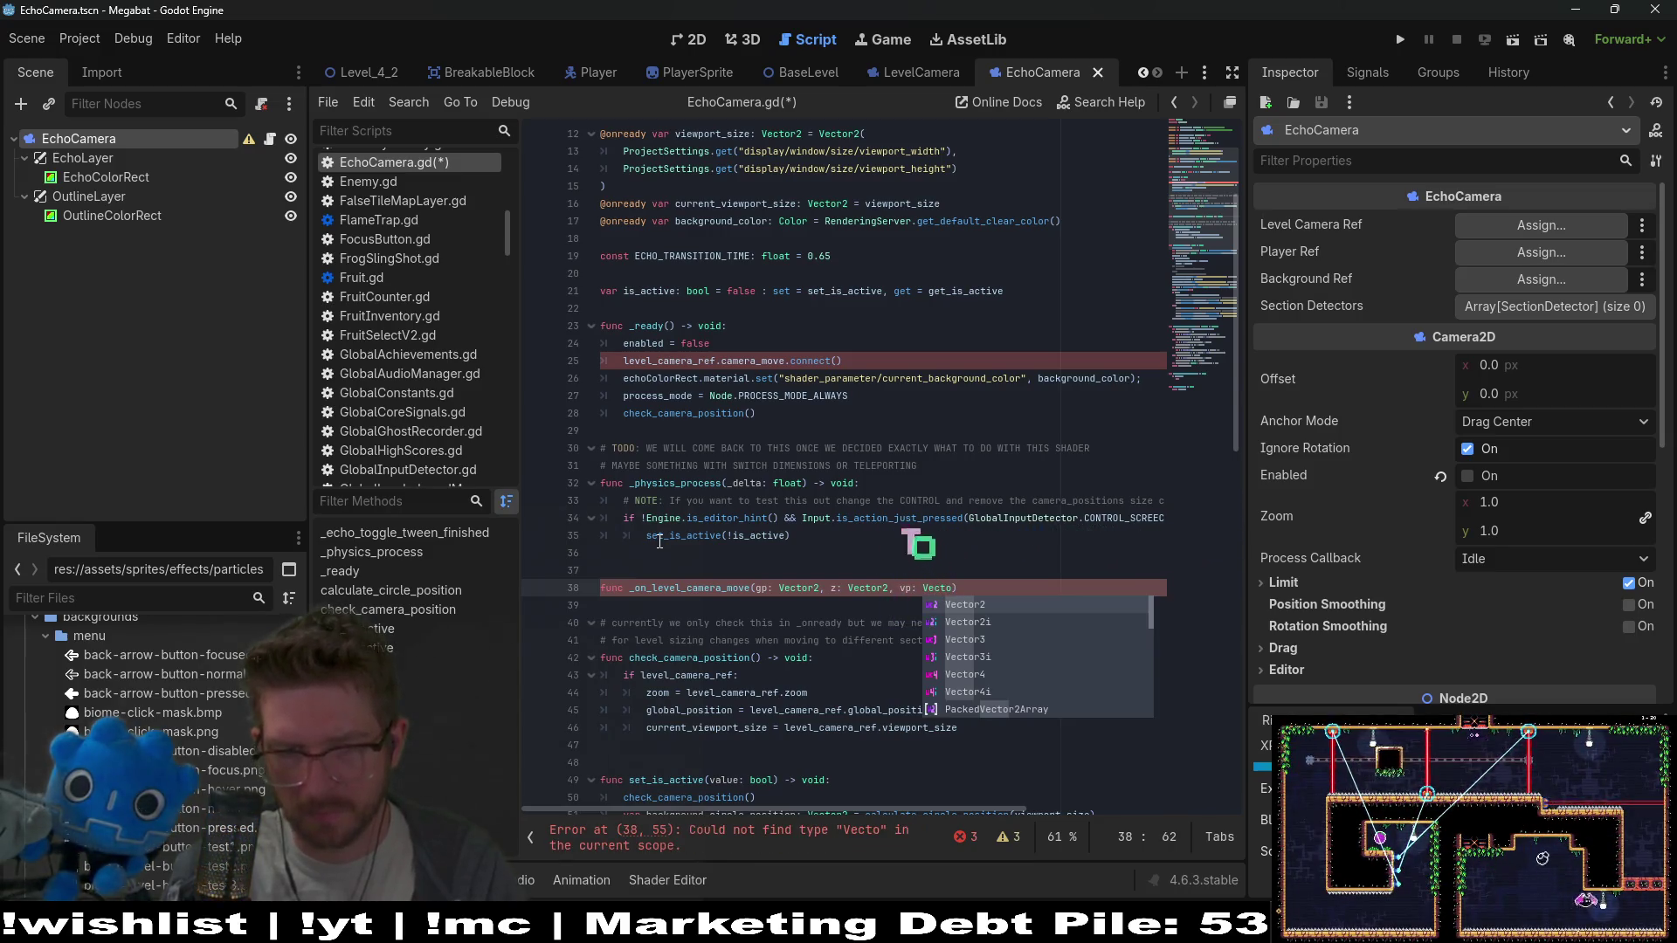
key("Return")
type(") -> void")
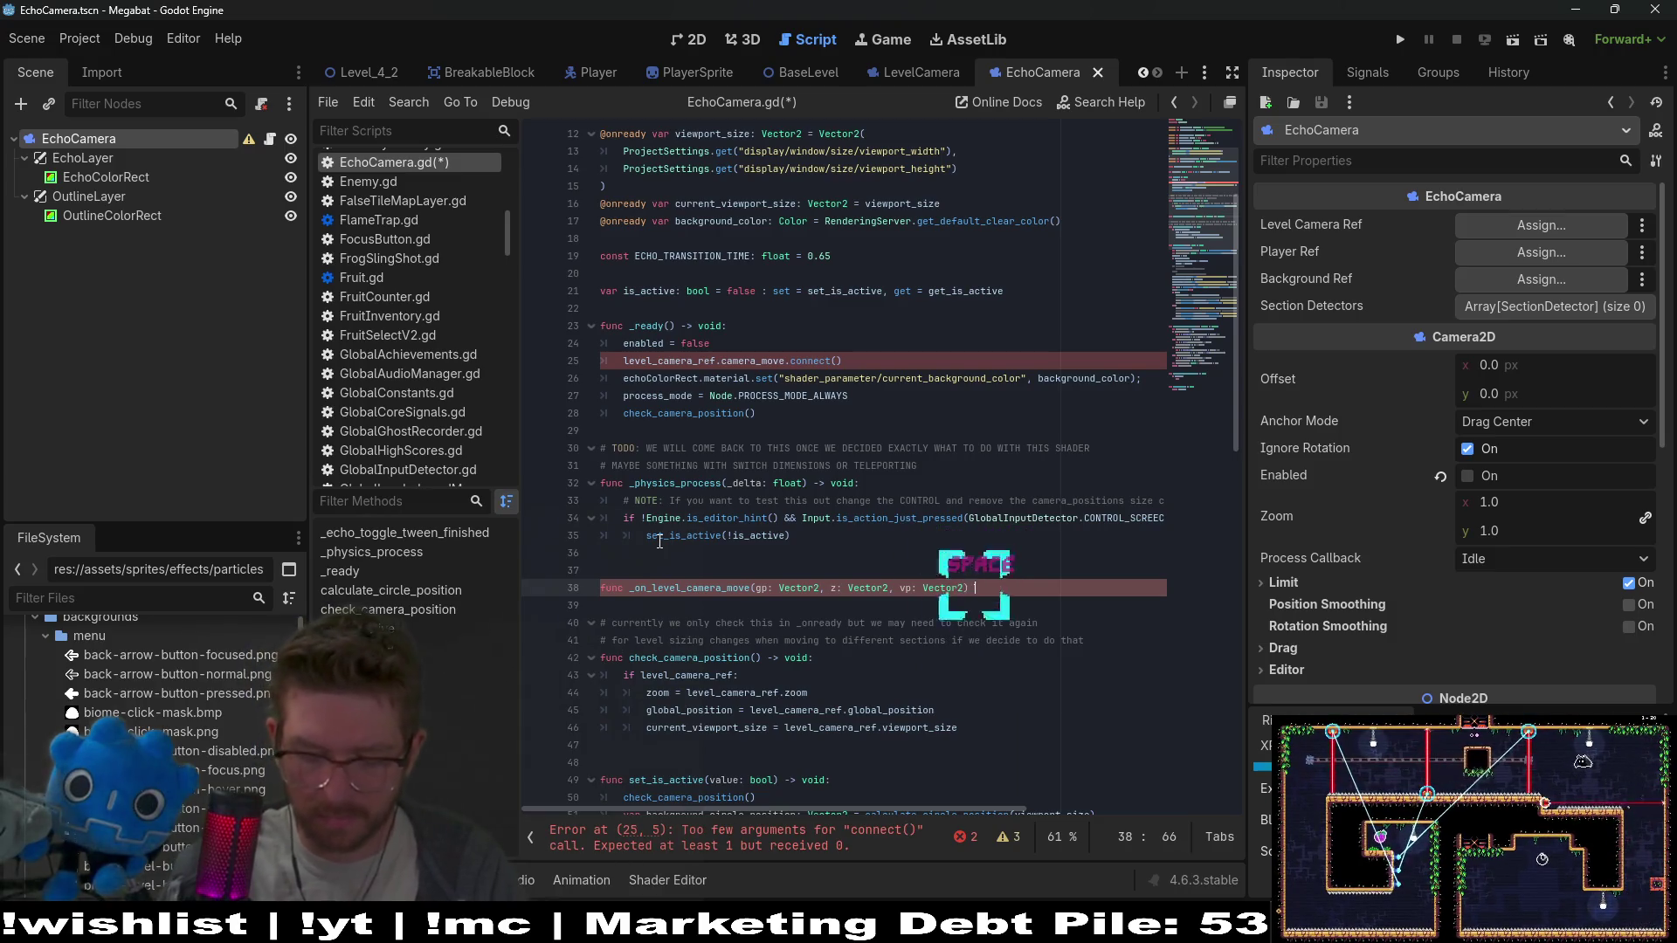
type(":")
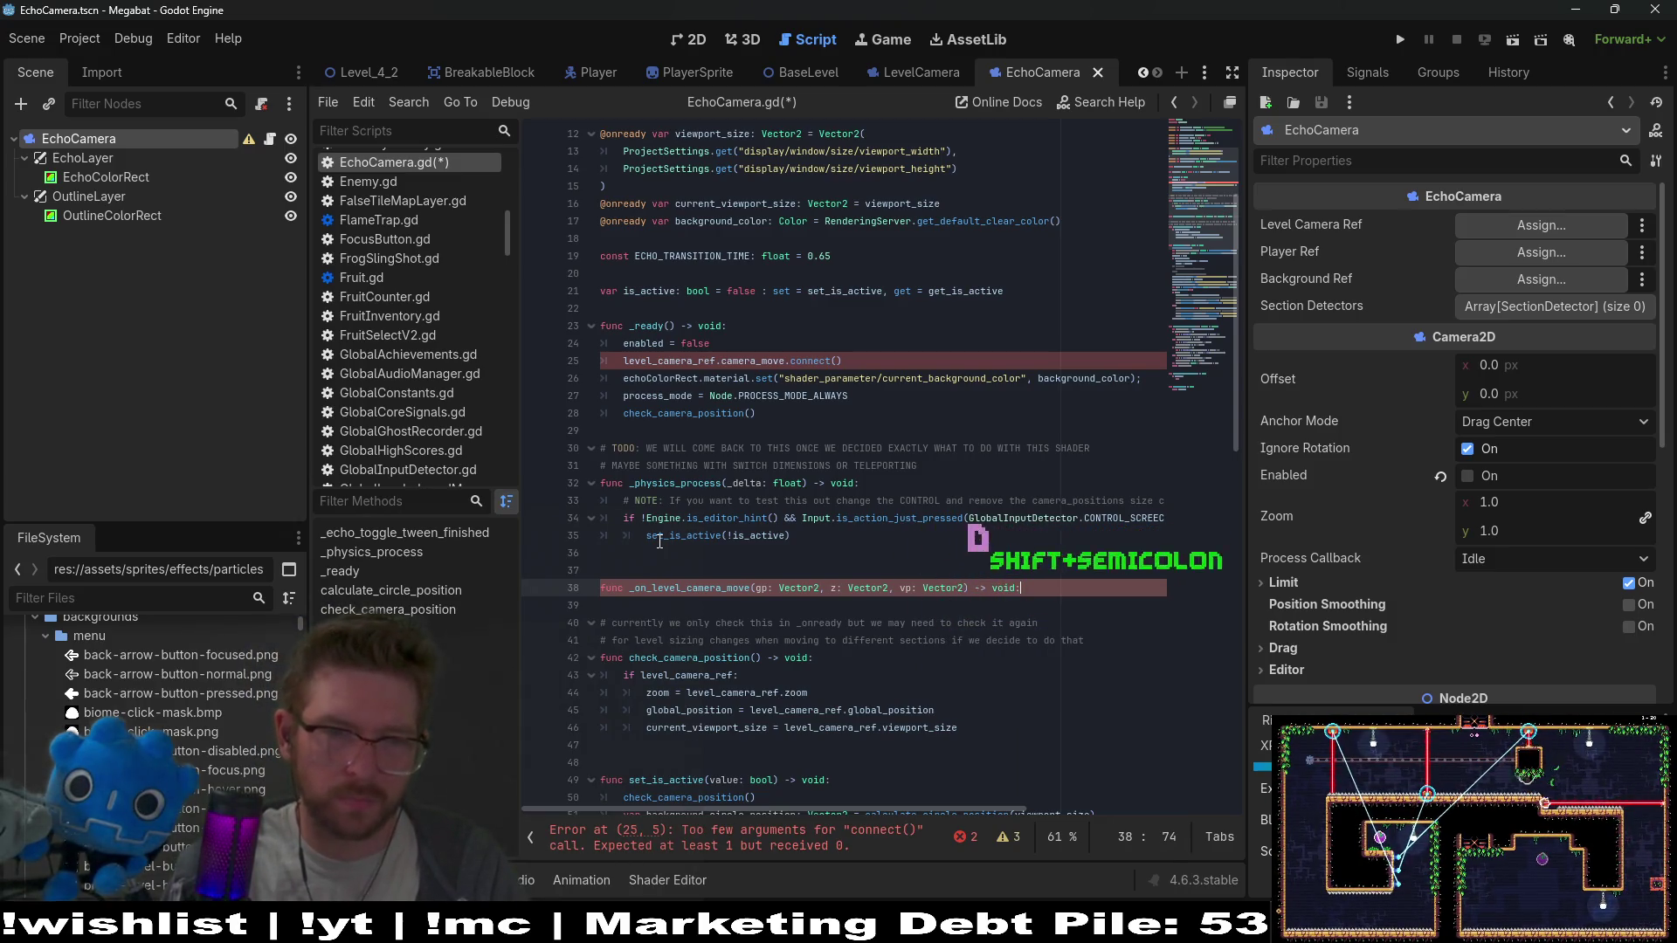
key("Return")
left_click_drag(958, 745, 647, 710)
key("ctrl+c")
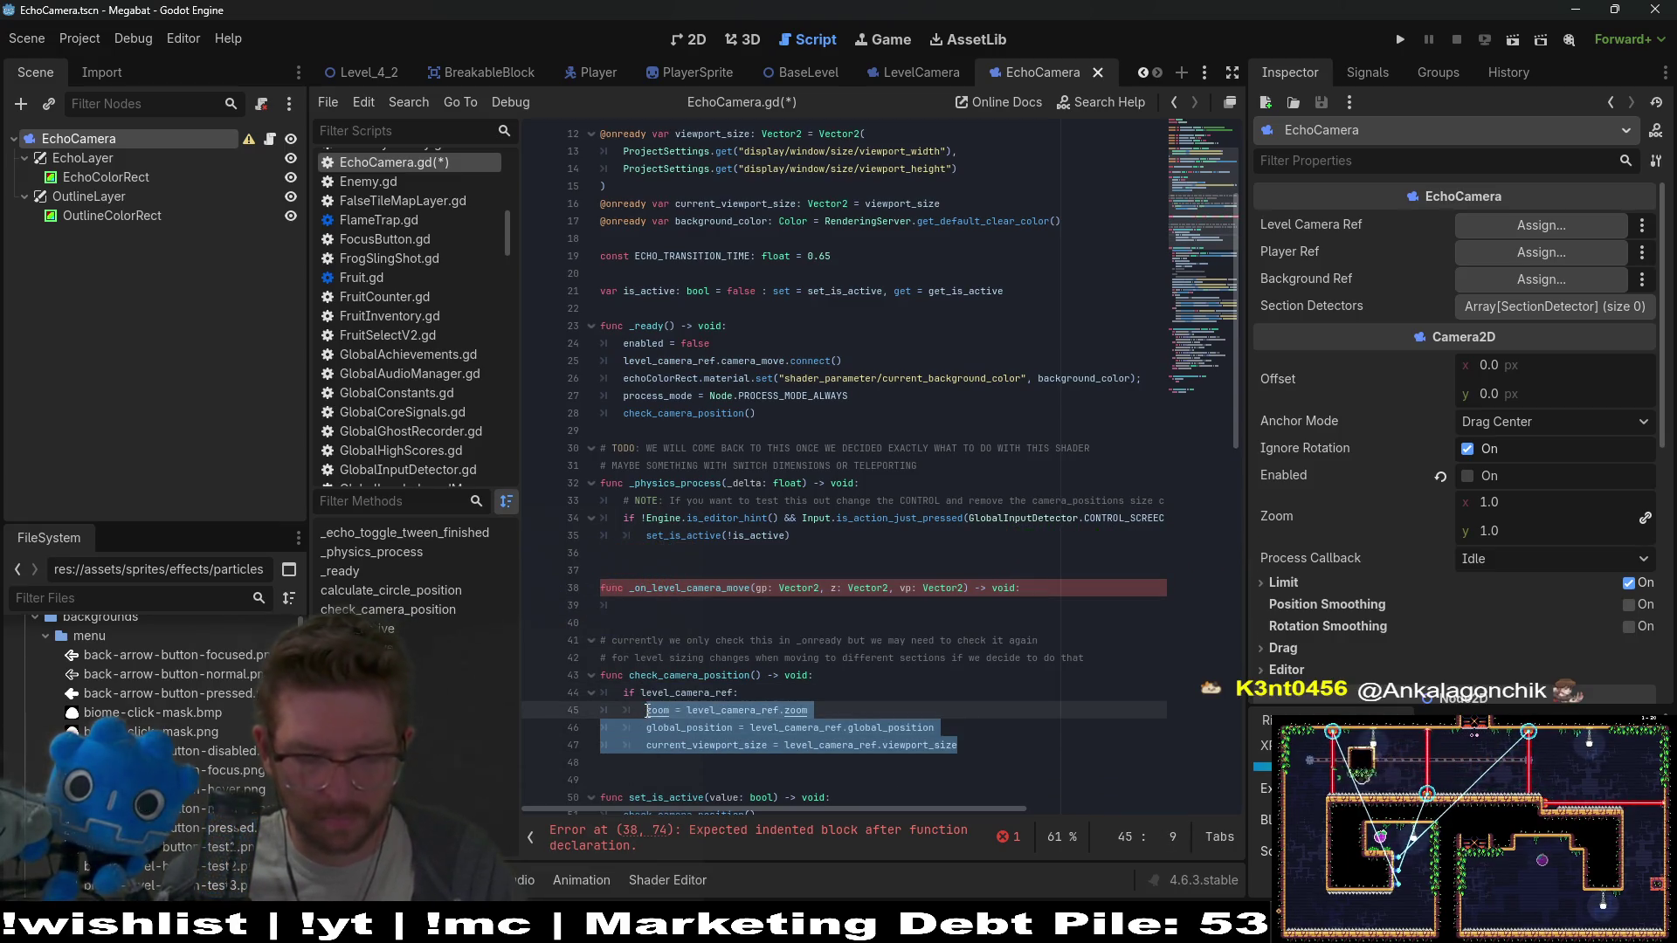
Paste the three camera-syncing lines into the new function body, aligned in the body
left_click(648, 614)
key("BackSpace")
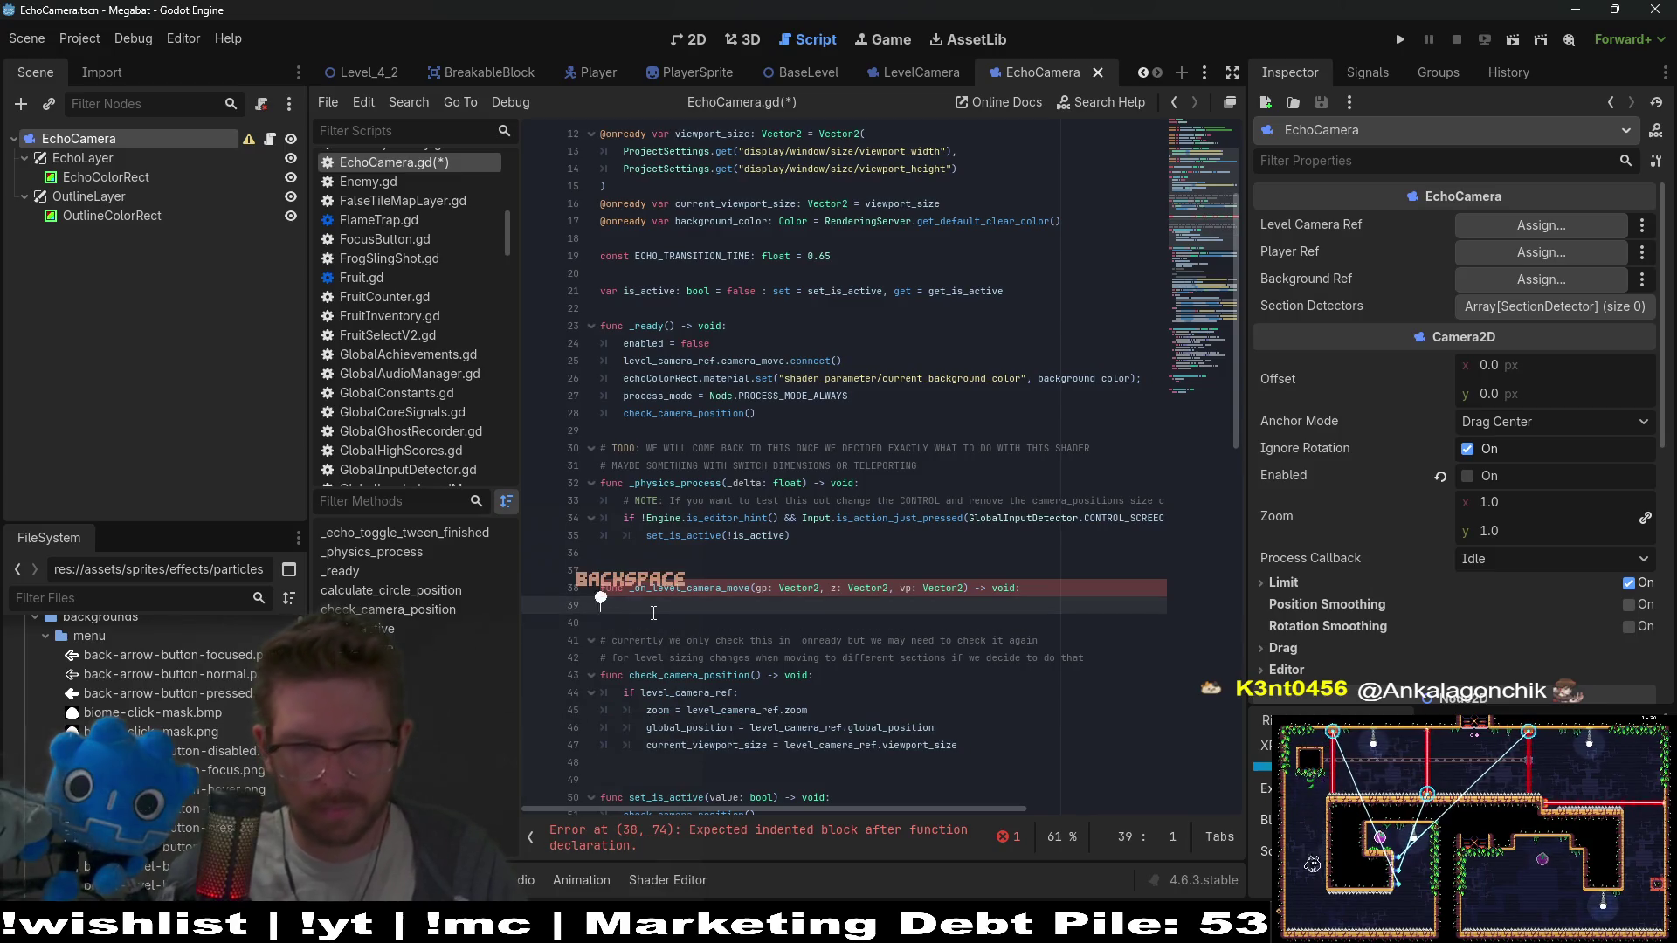
key("ctrl+v")
key("Up")
key("Up")
key("Home")
key("Tab")
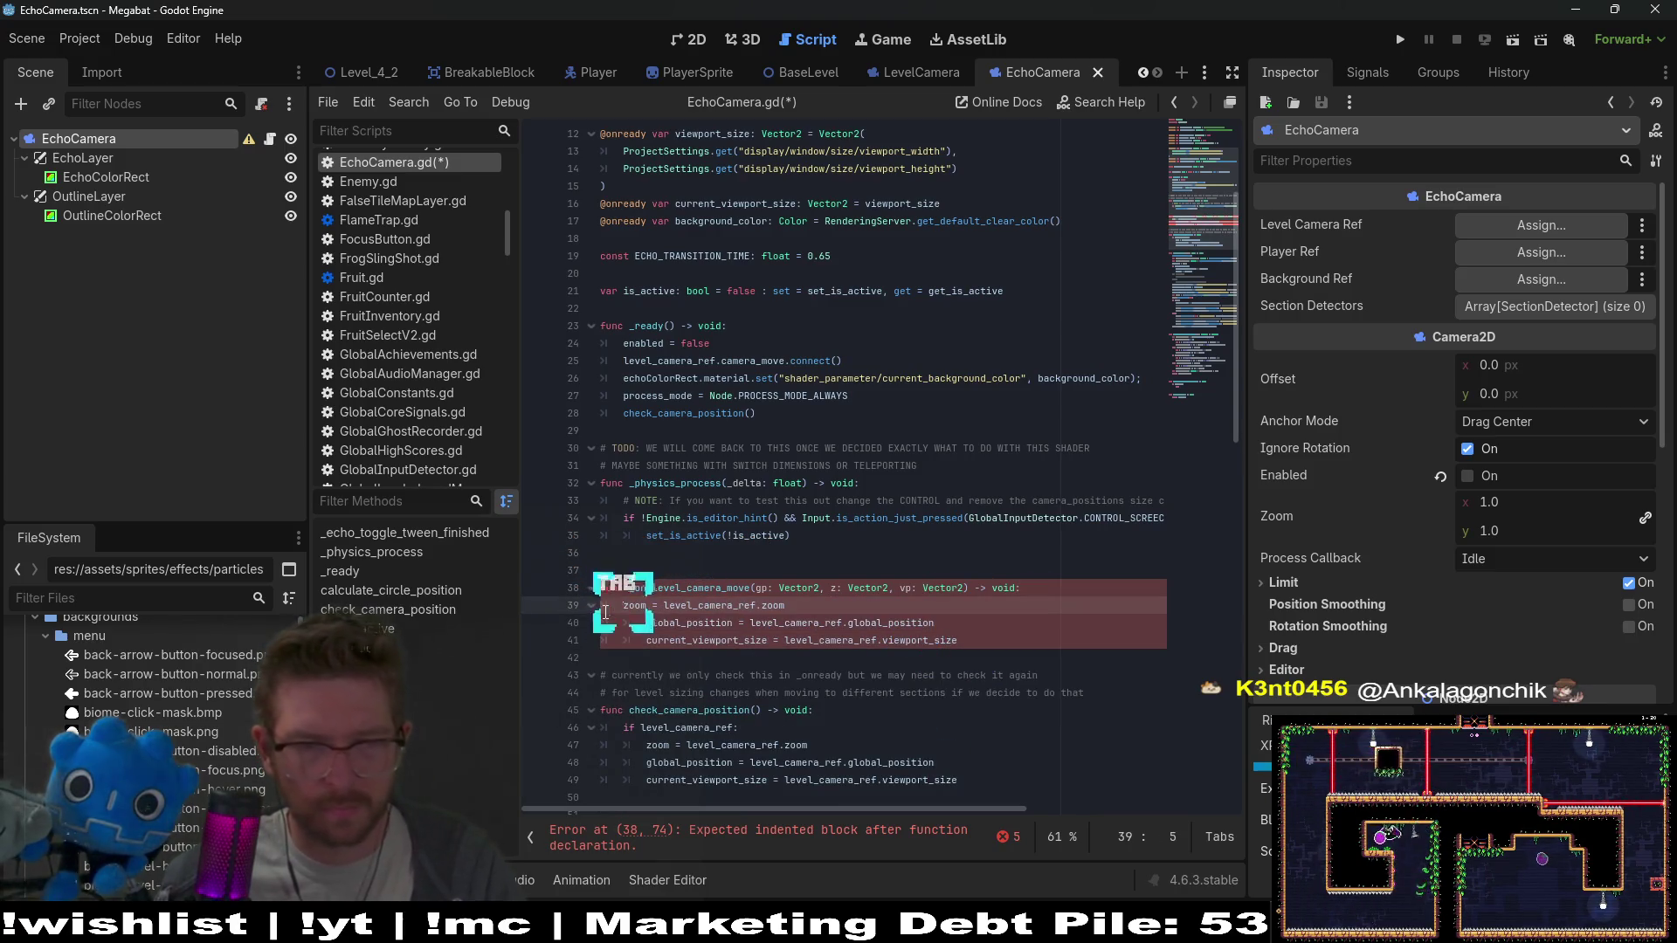
left_click_drag(722, 641, 623, 605)
key("shift+Tab")
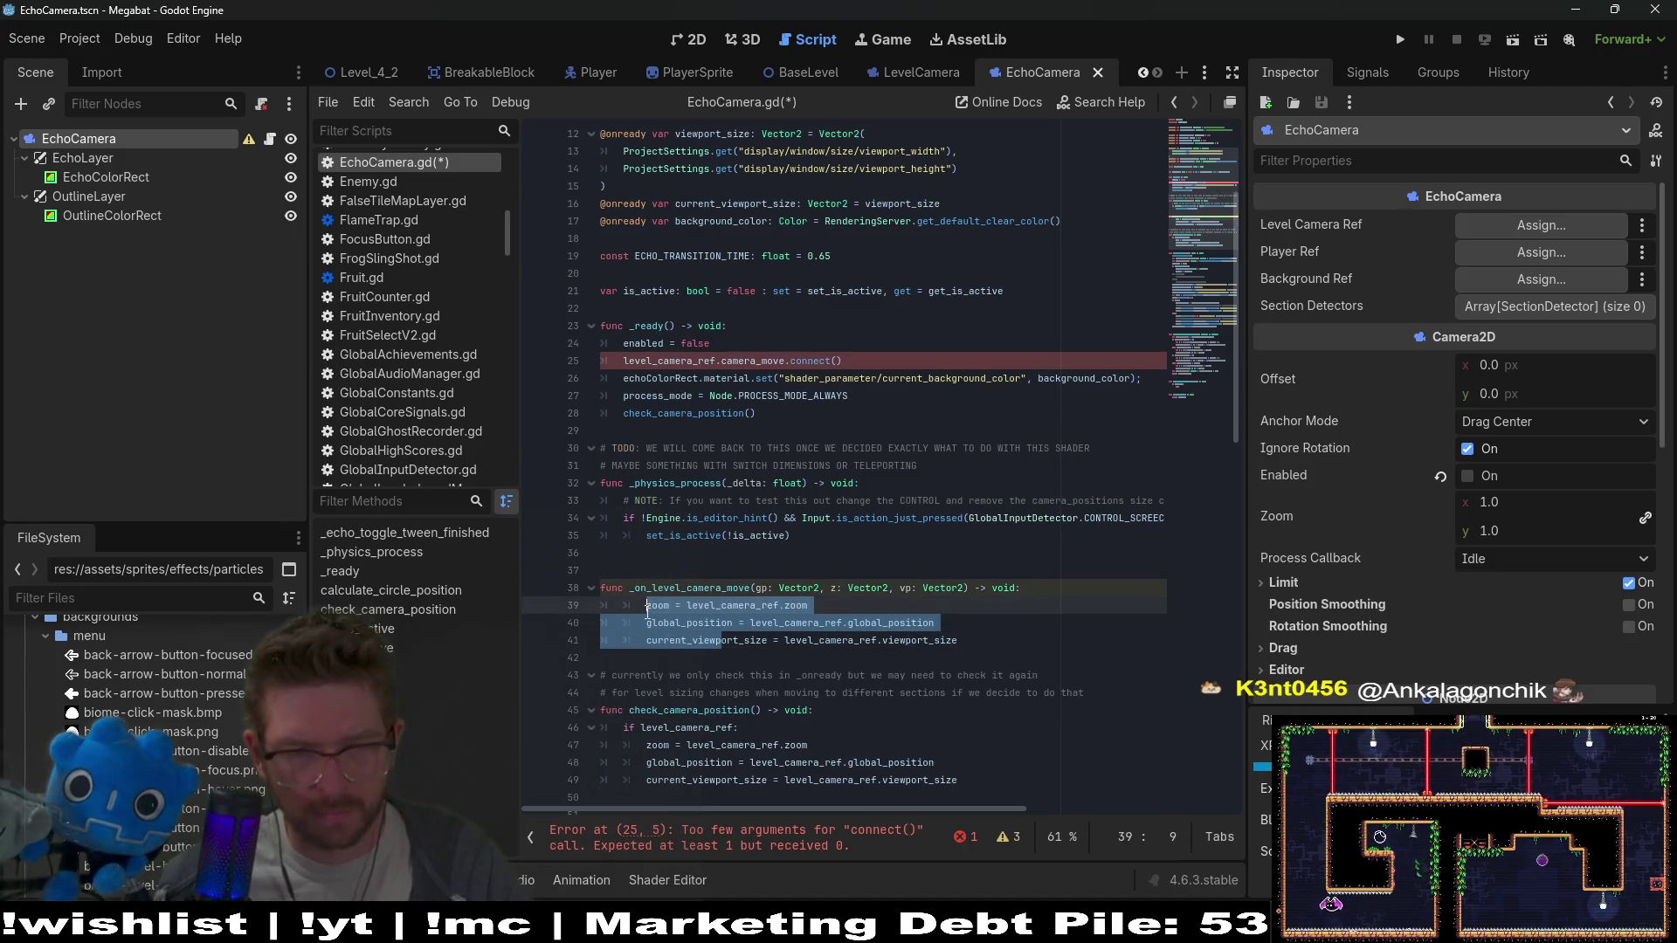
Assign global_position = gp and zoom = z, putting the global_position line first
left_click(789, 622)
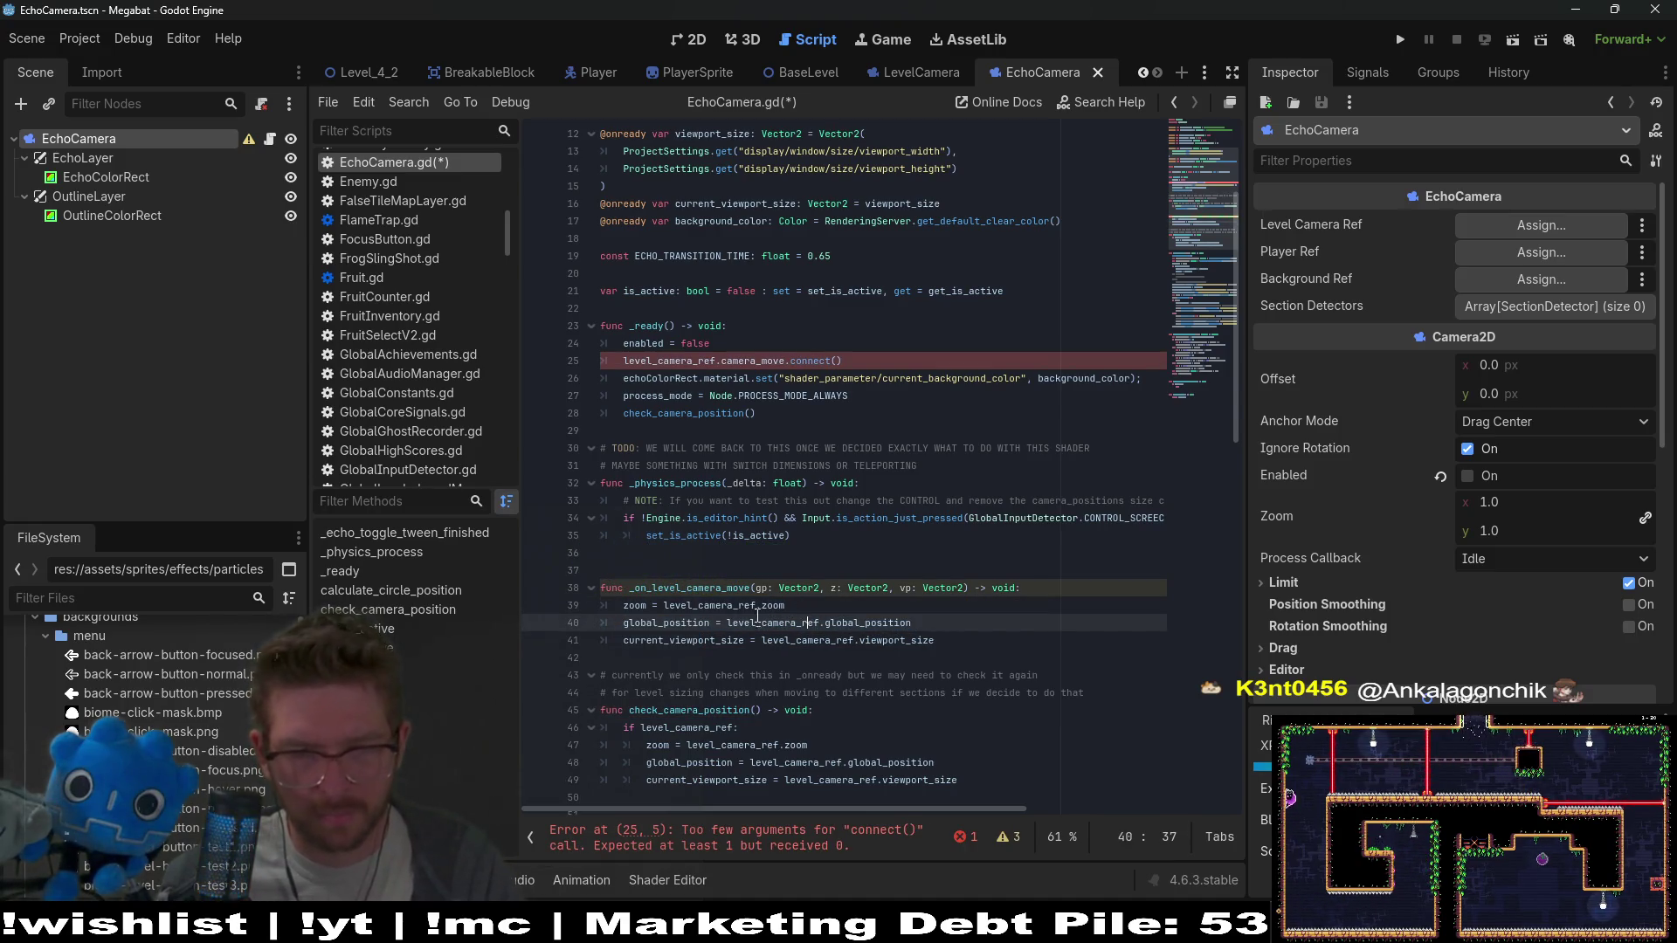
left_click_drag(914, 622, 728, 622)
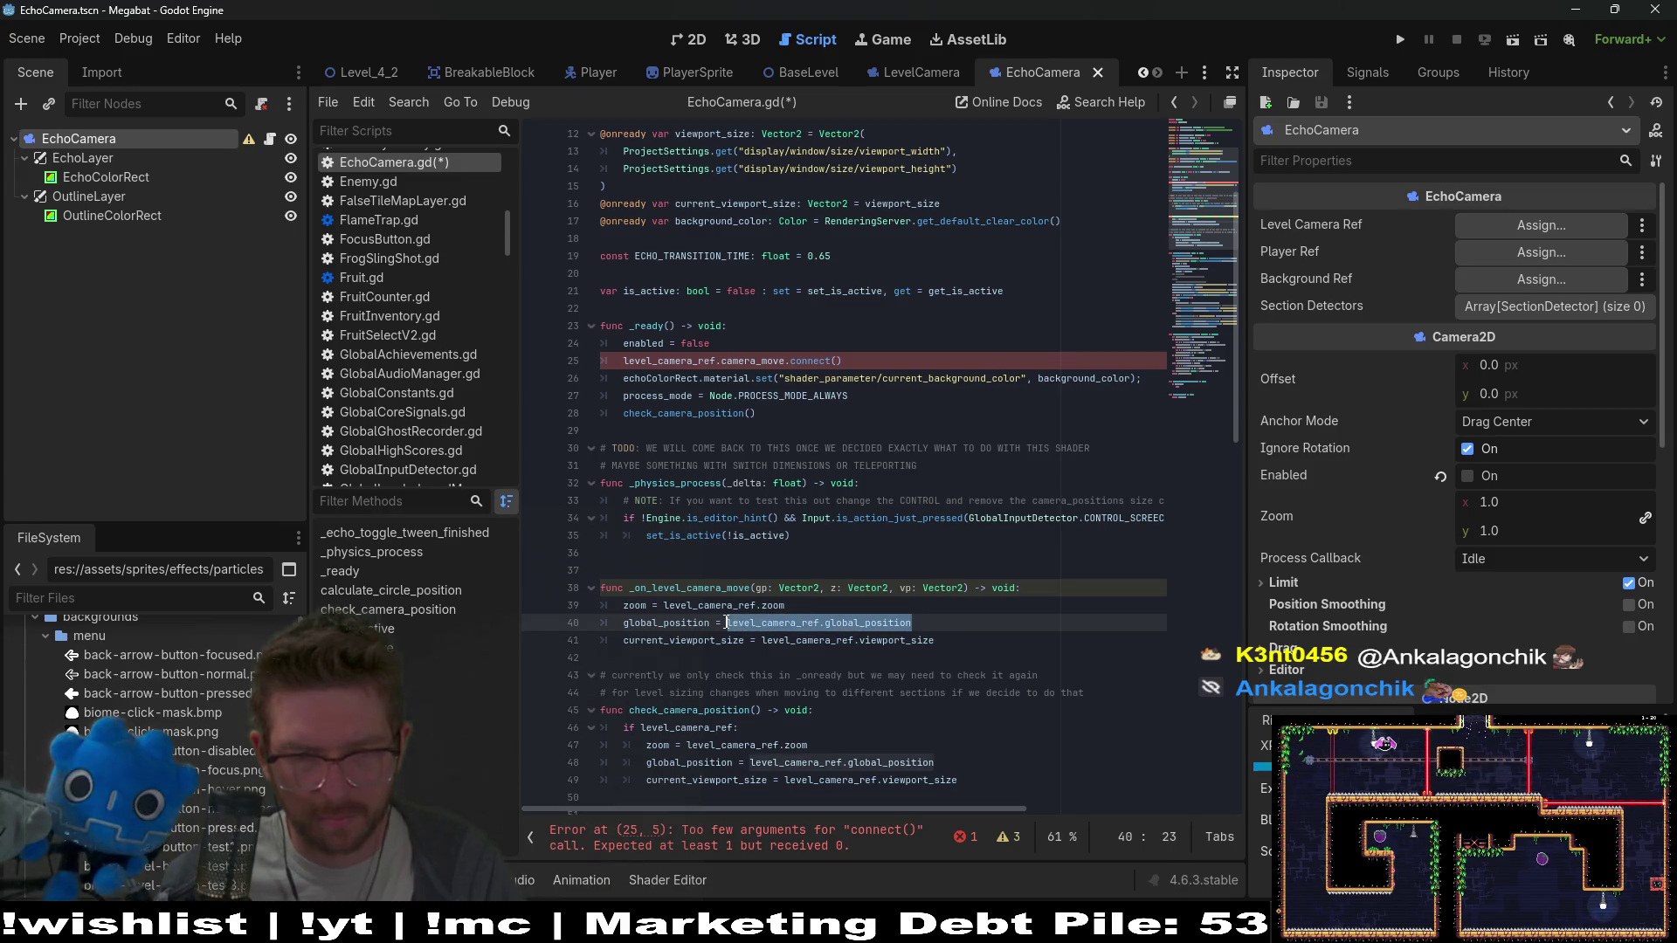
type("gp")
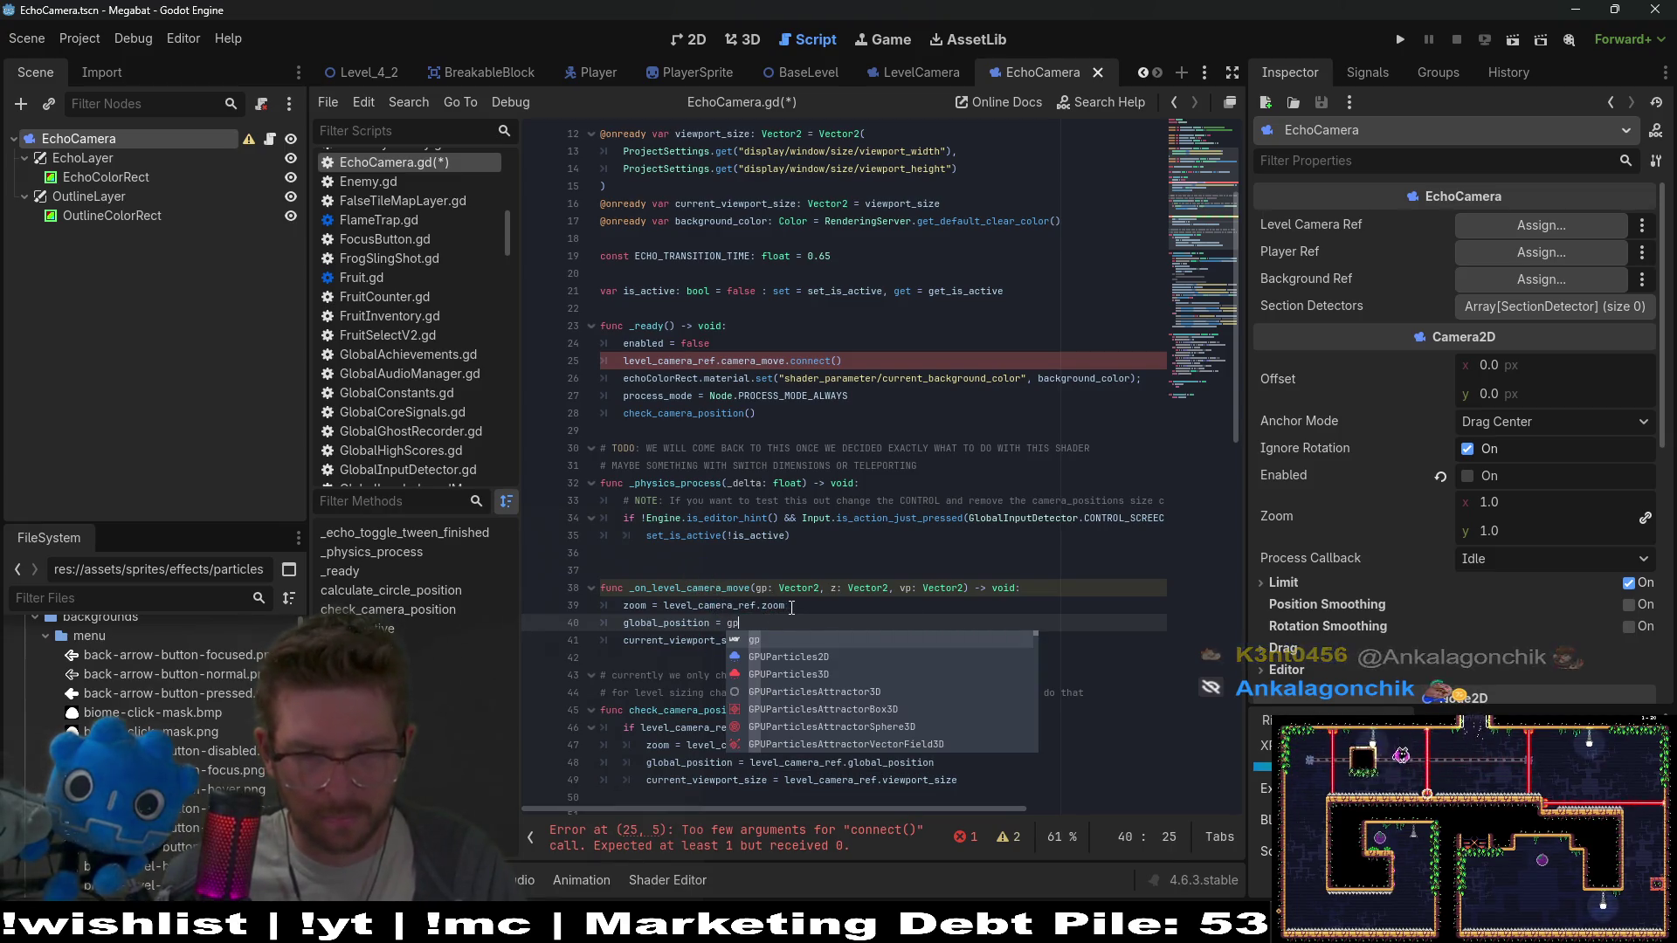
left_click_drag(784, 605, 670, 605)
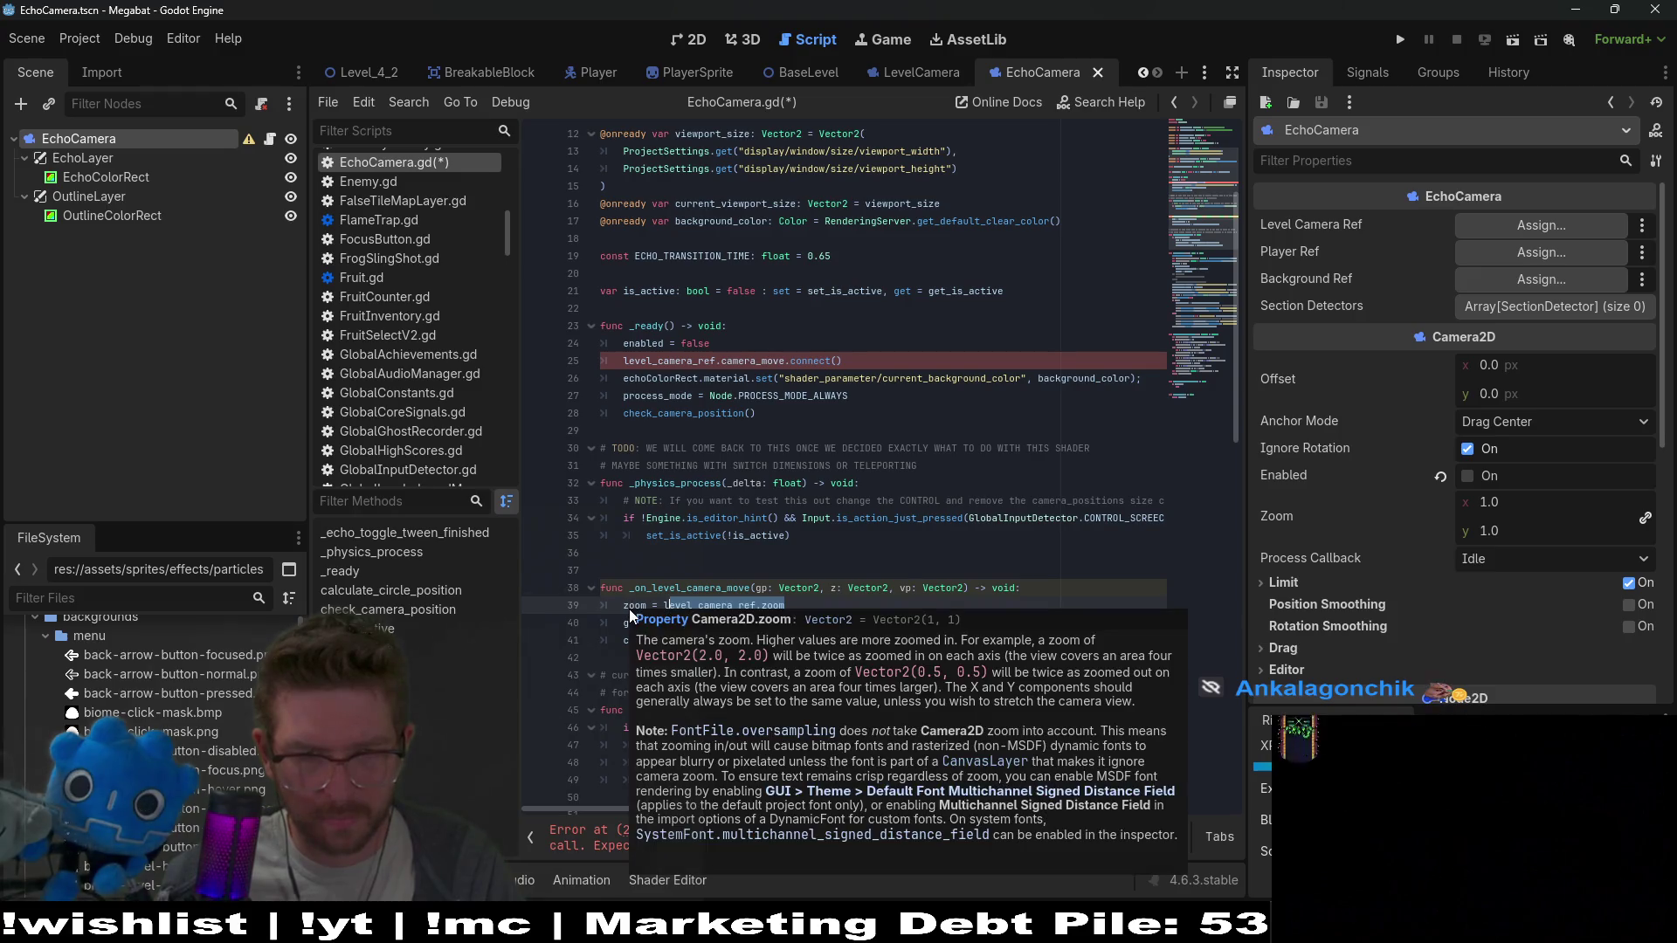
key("Up")
key("Up")
key("Up")
left_click_drag(794, 606, 665, 605)
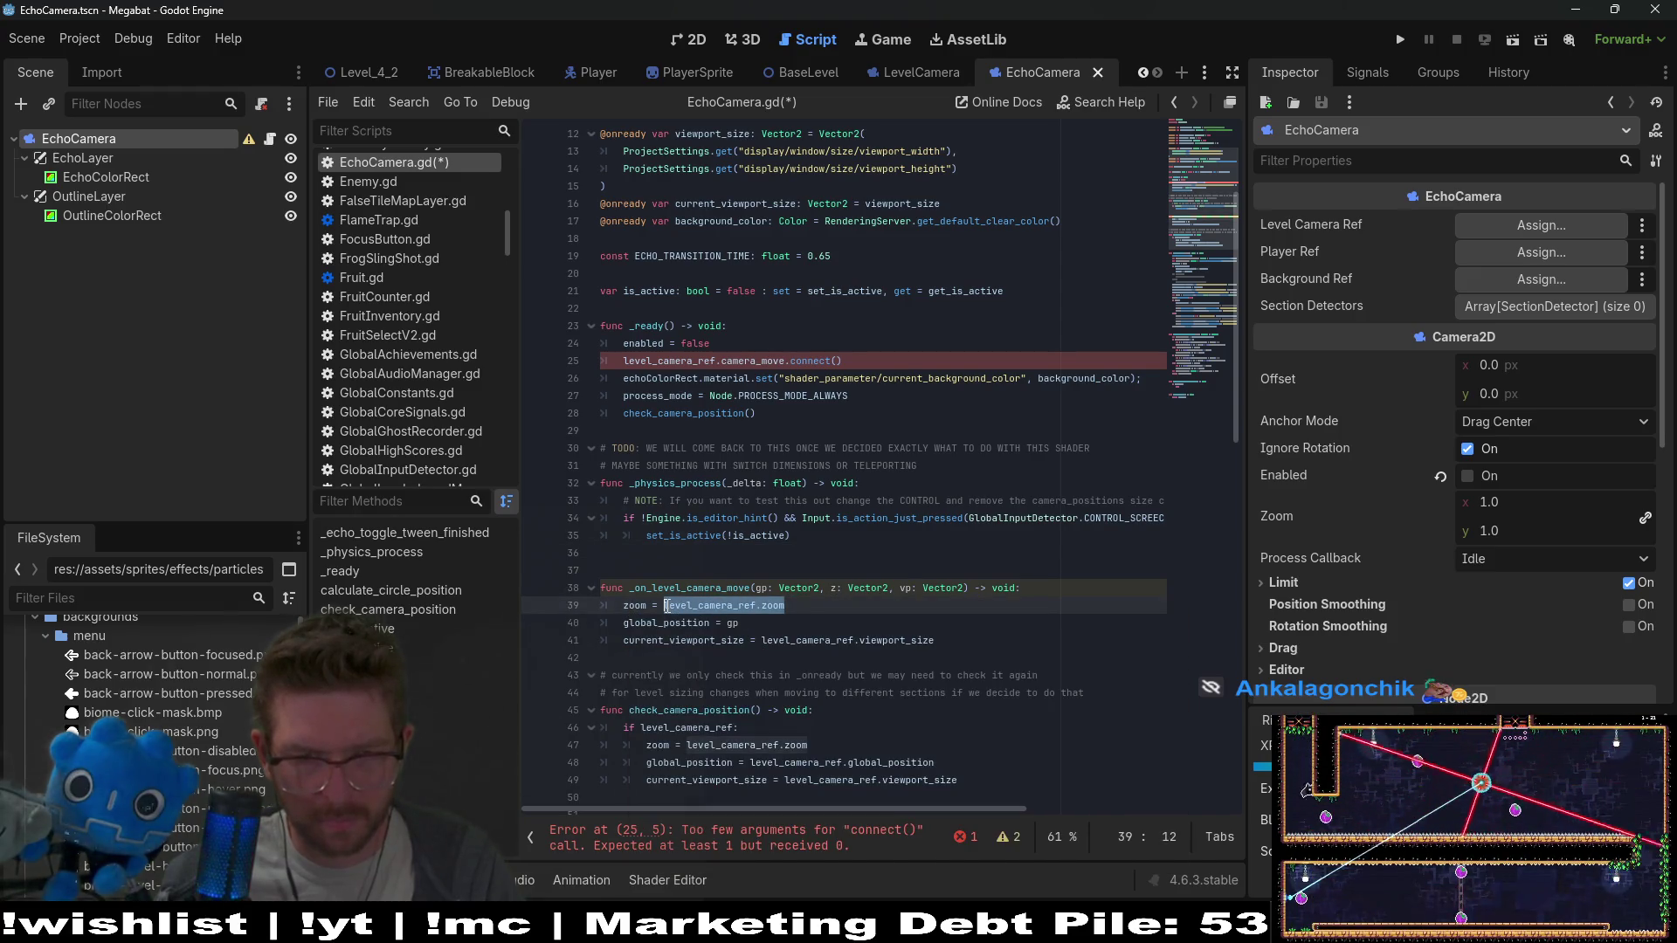
type("z")
key("Escape")
key("Up")
key("Up")
key("Up")
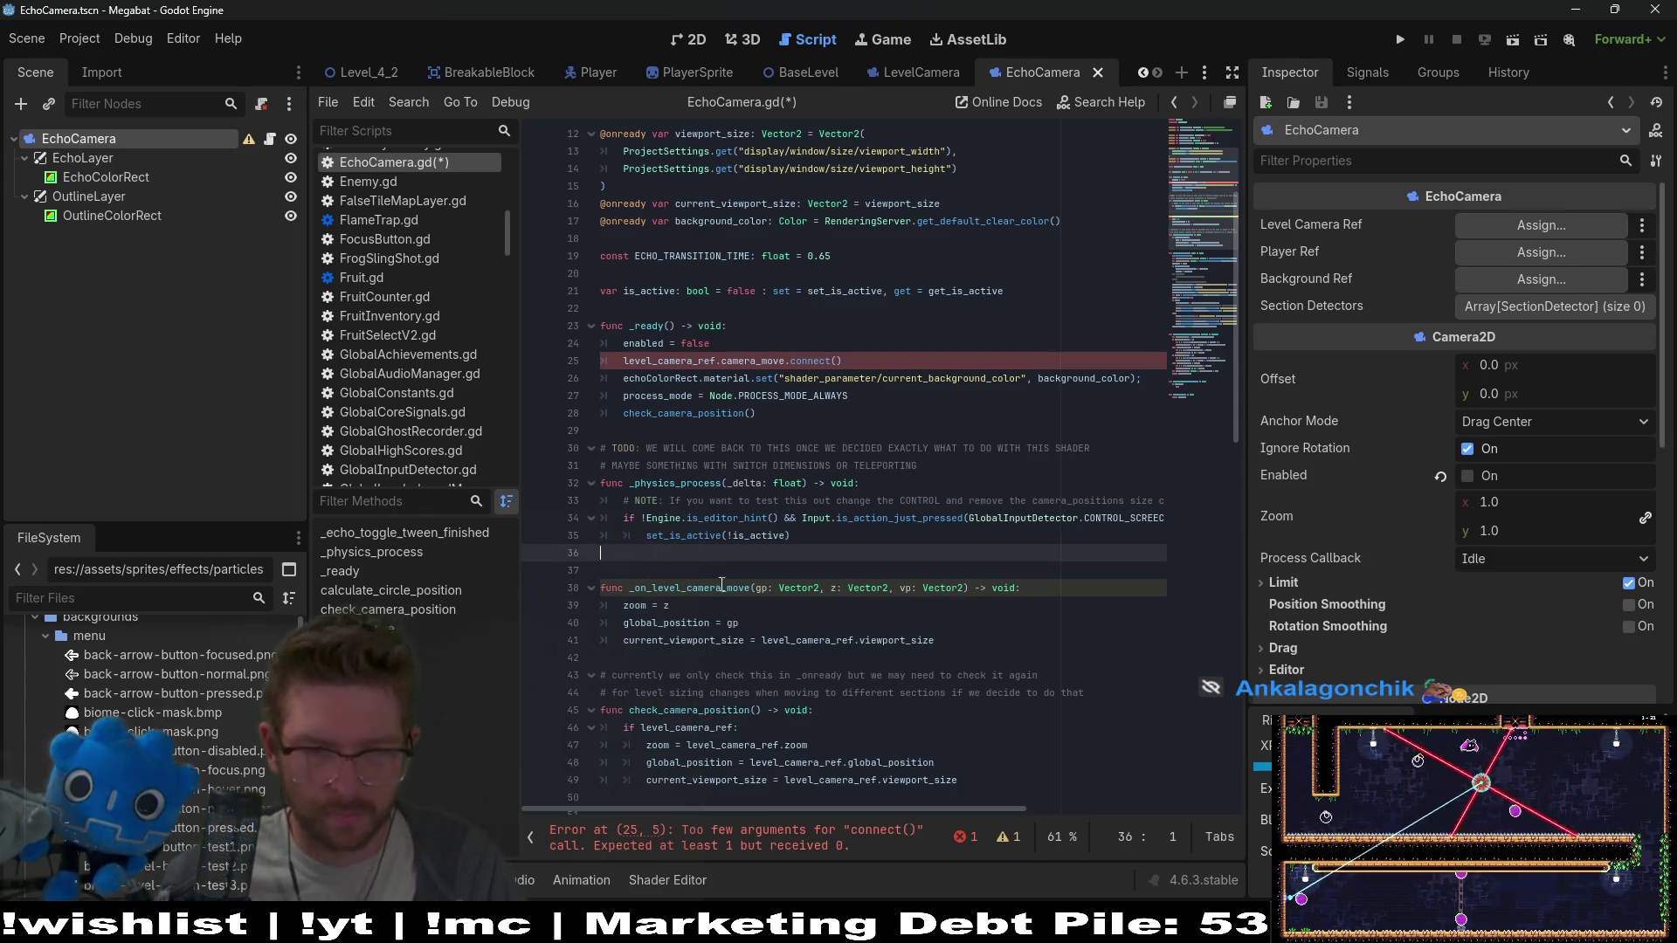
left_click_drag(761, 623, 789, 602)
key("ctrl+x")
left_click(1046, 586)
key("ctrl+v")
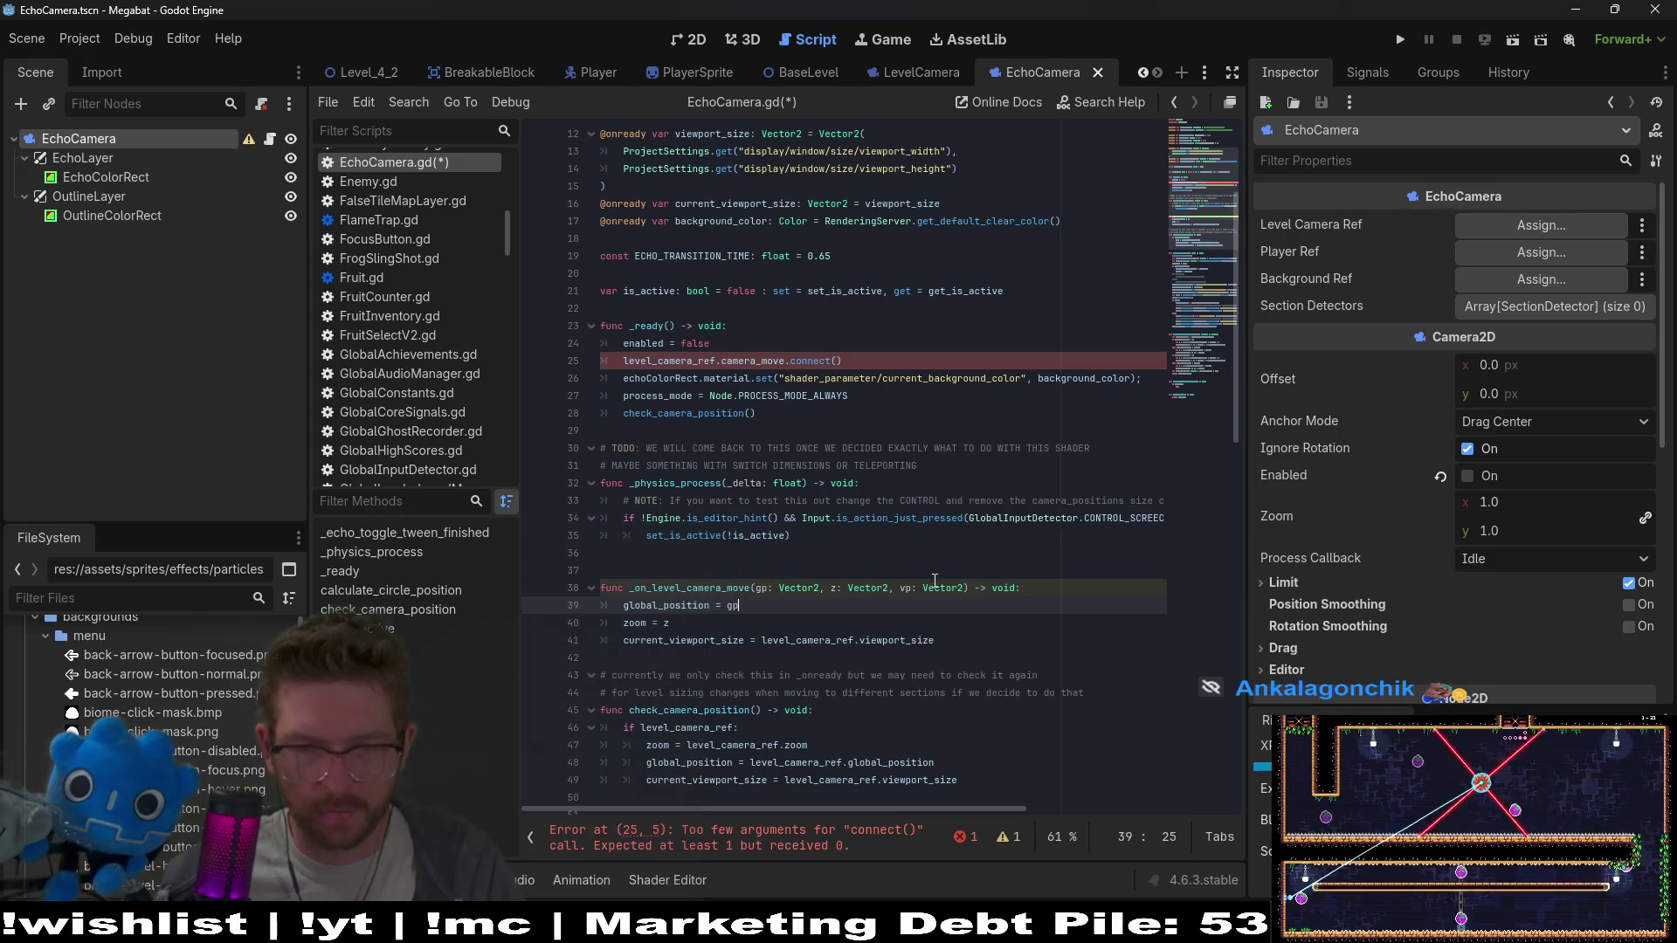
Rename the vp parameter to vps and set current_viewport_size from vps
left_click(918, 592)
type("s")
left_click_drag(934, 640, 761, 640)
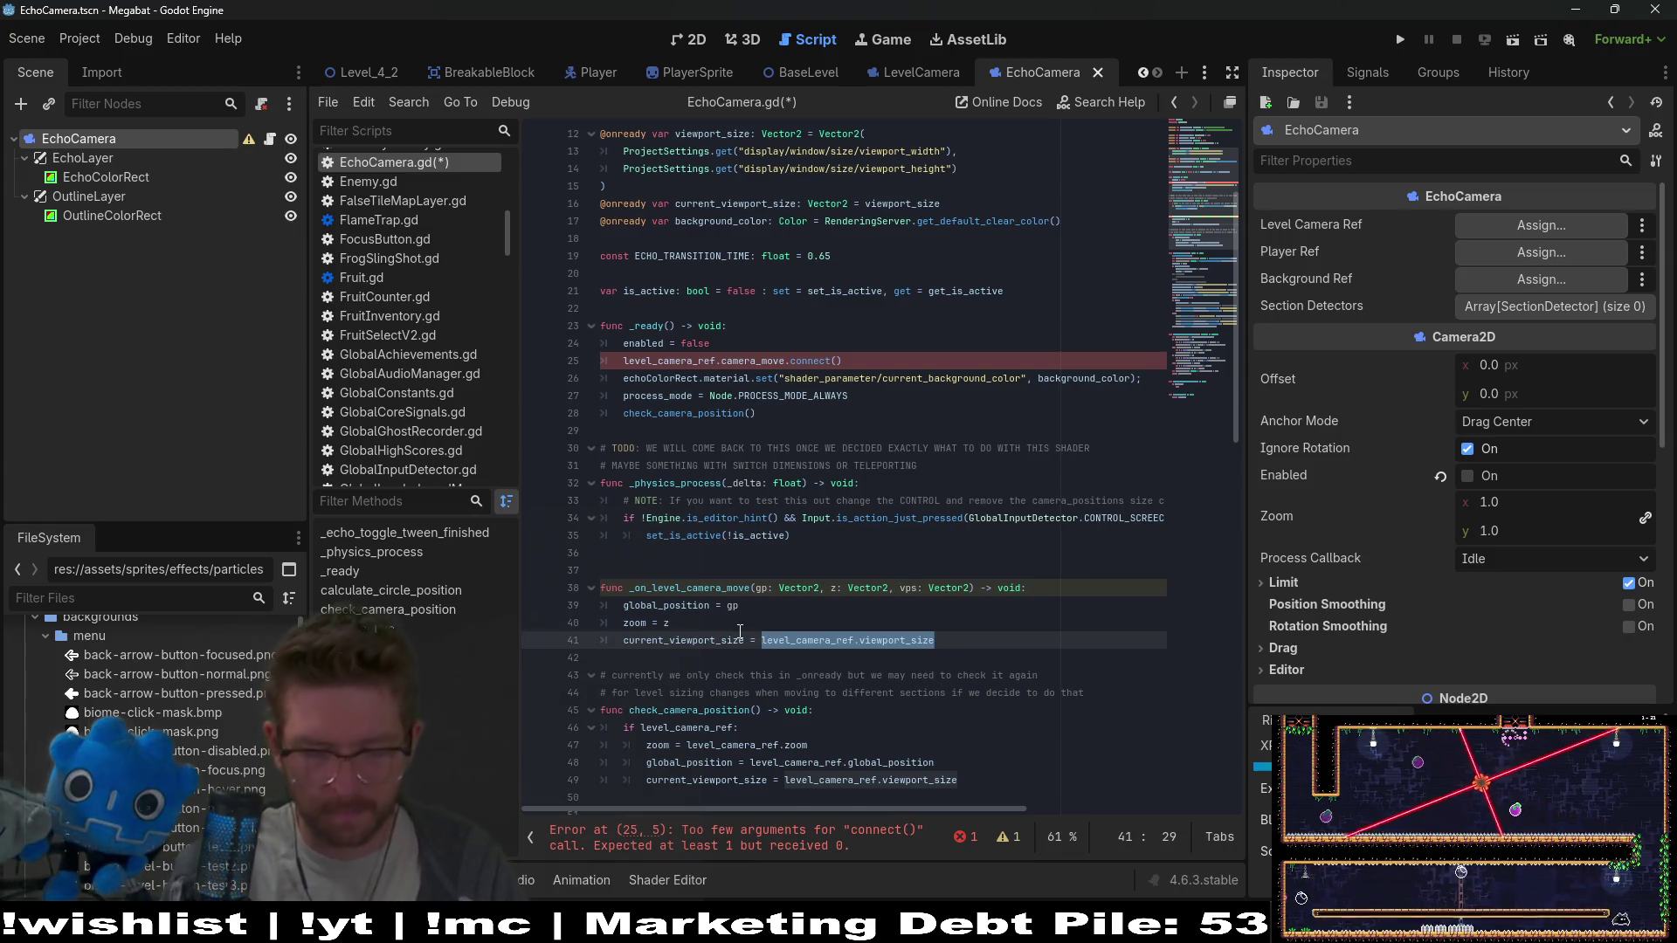
type("vps")
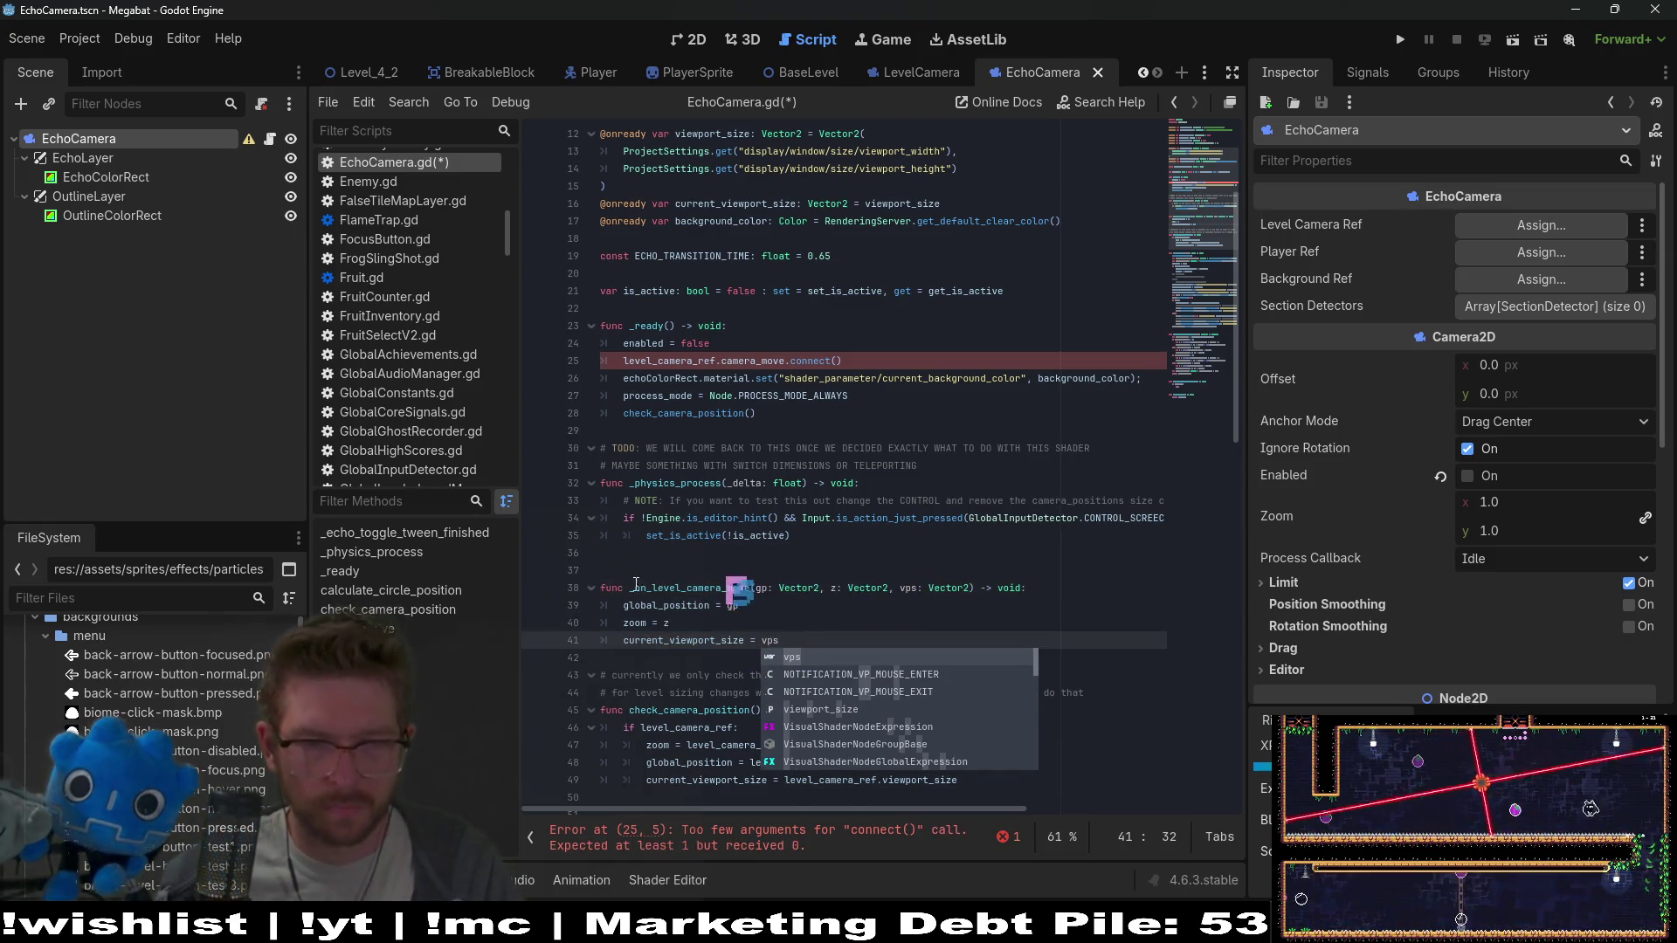
Paste the _on_level_camera_move name into the camera_move connect() call in _ready
double_click(669, 586)
left_click(838, 363)
key("ctrl+v")
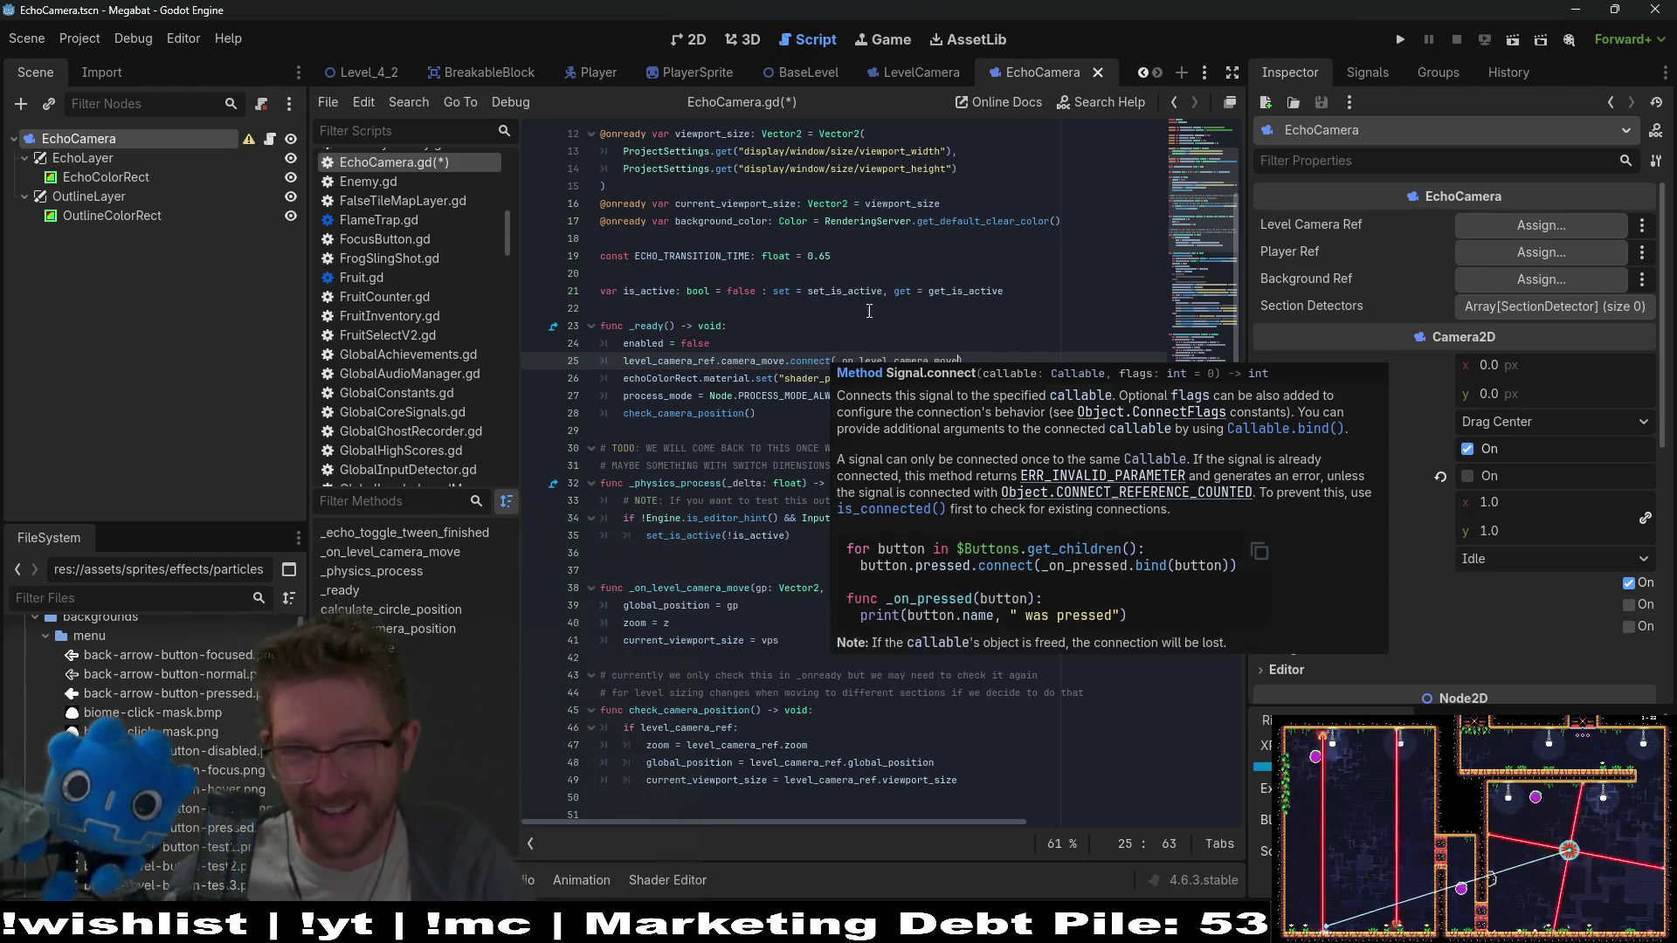
Save EchoCamera.gd, then bring the Microscape browser window in front of the editor
left_click(861, 274)
key("ctrl+s")
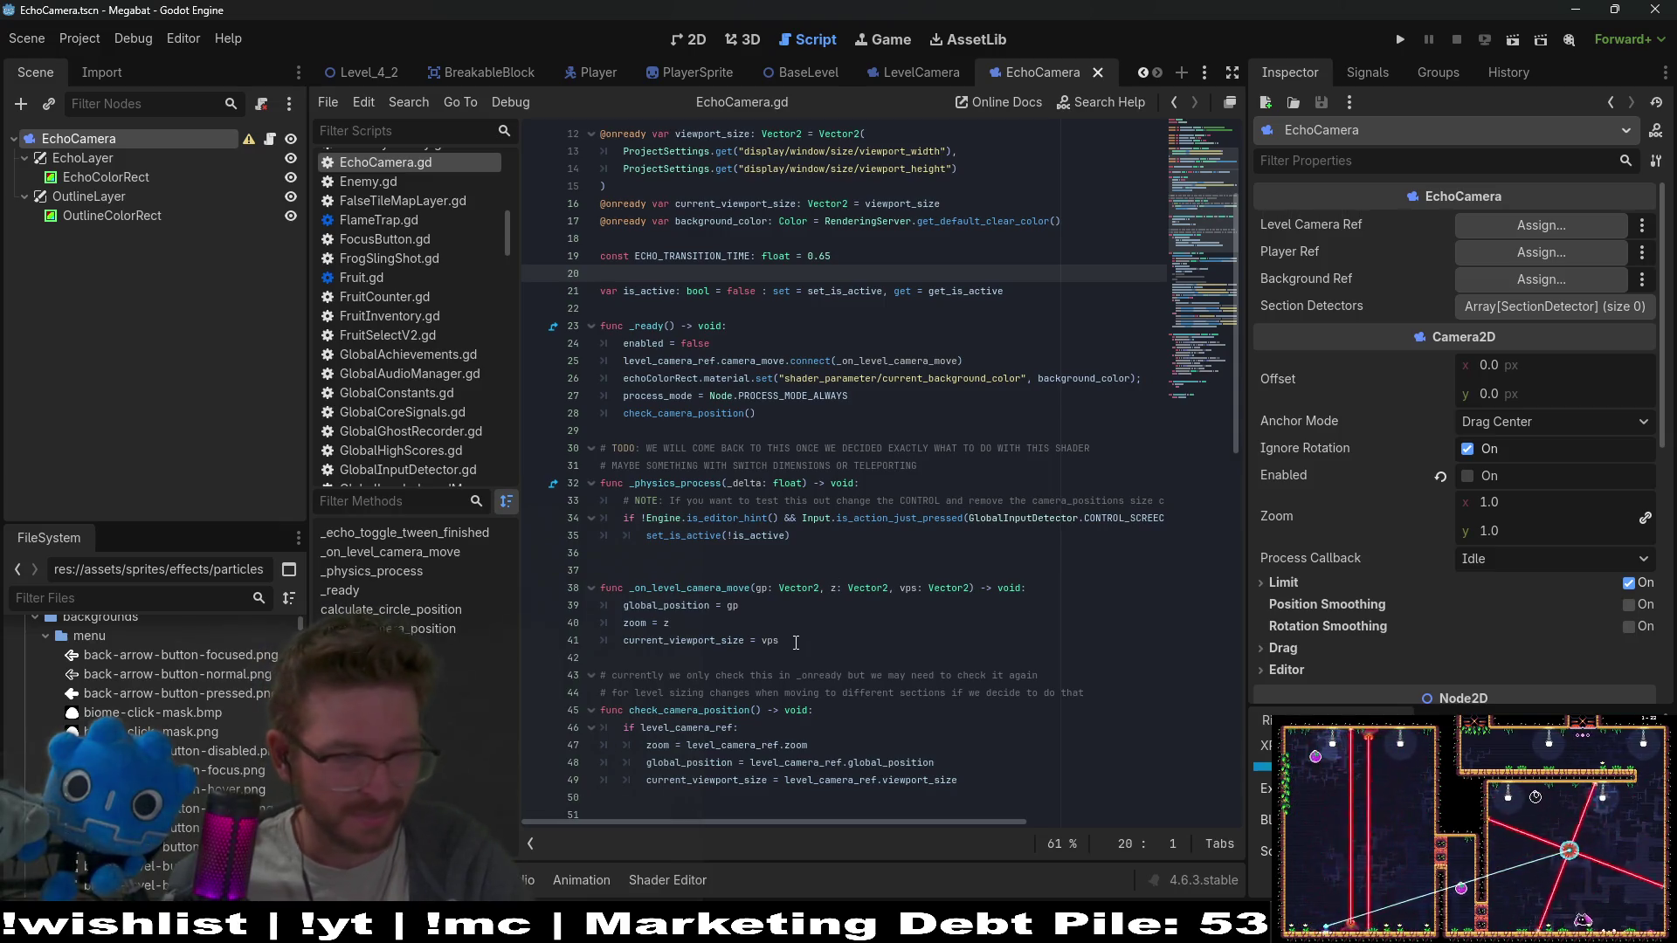
left_click(960, 454)
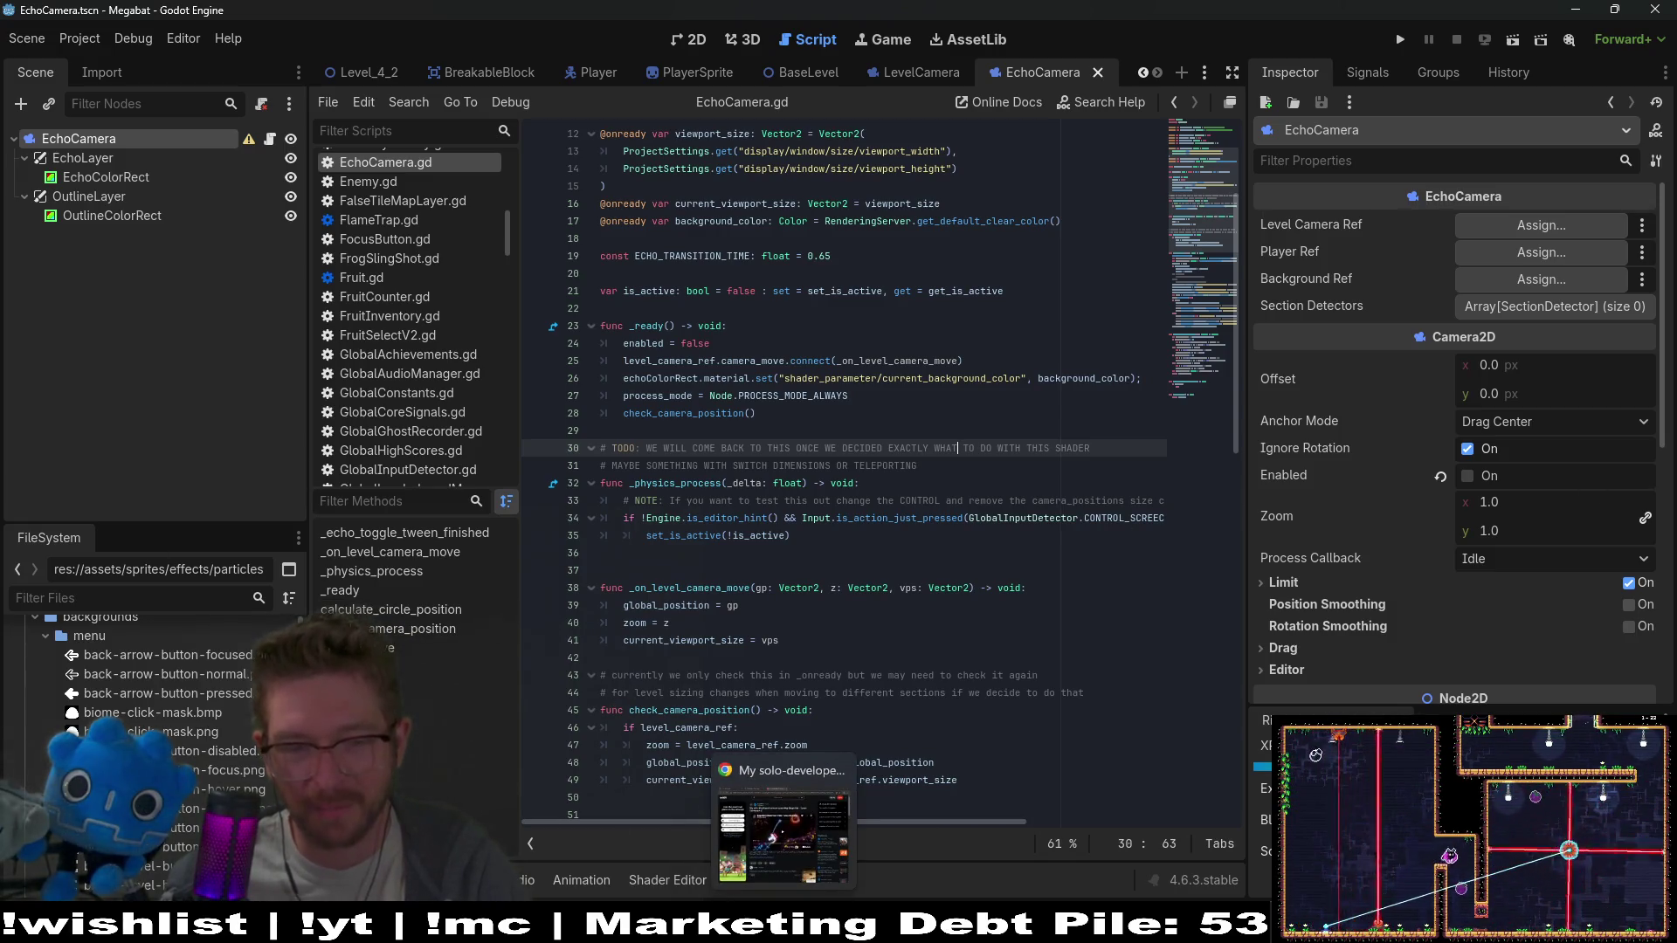
left_click(784, 921)
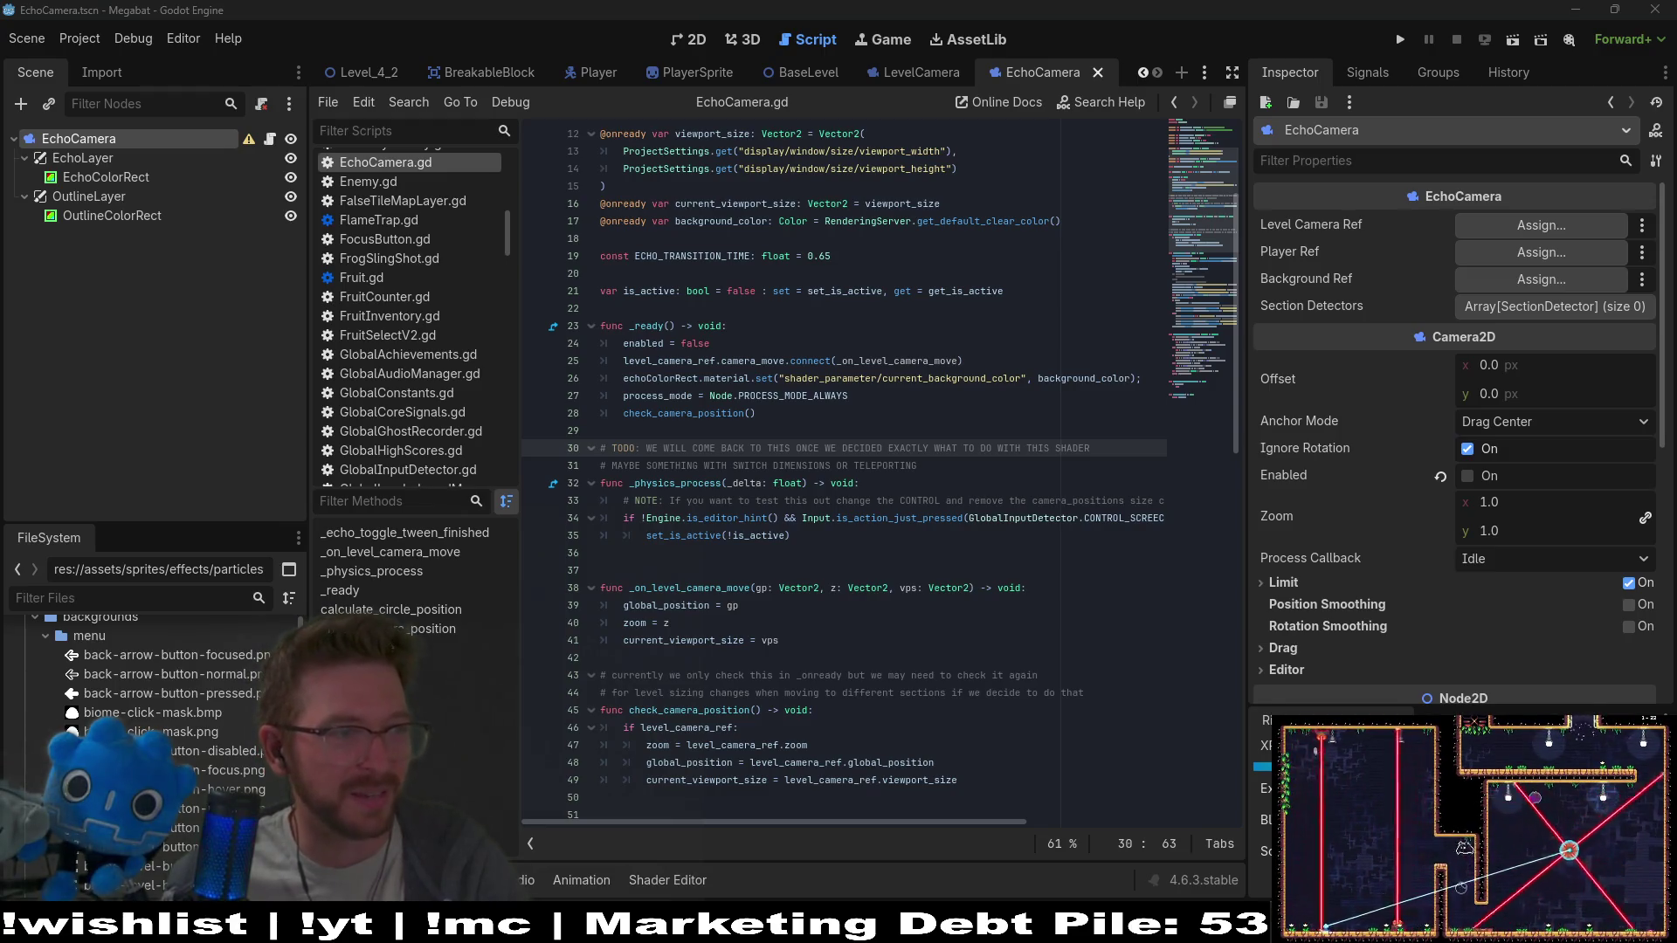
mouse_move(0, 183)
left_mouse_down()
mouse_move(683, 184)
mouse_move(997, 105)
mouse_move(1117, 31)
mouse_move(1043, 176)
mouse_move(1121, 124)
mouse_move(1154, 39)
left_mouse_up()
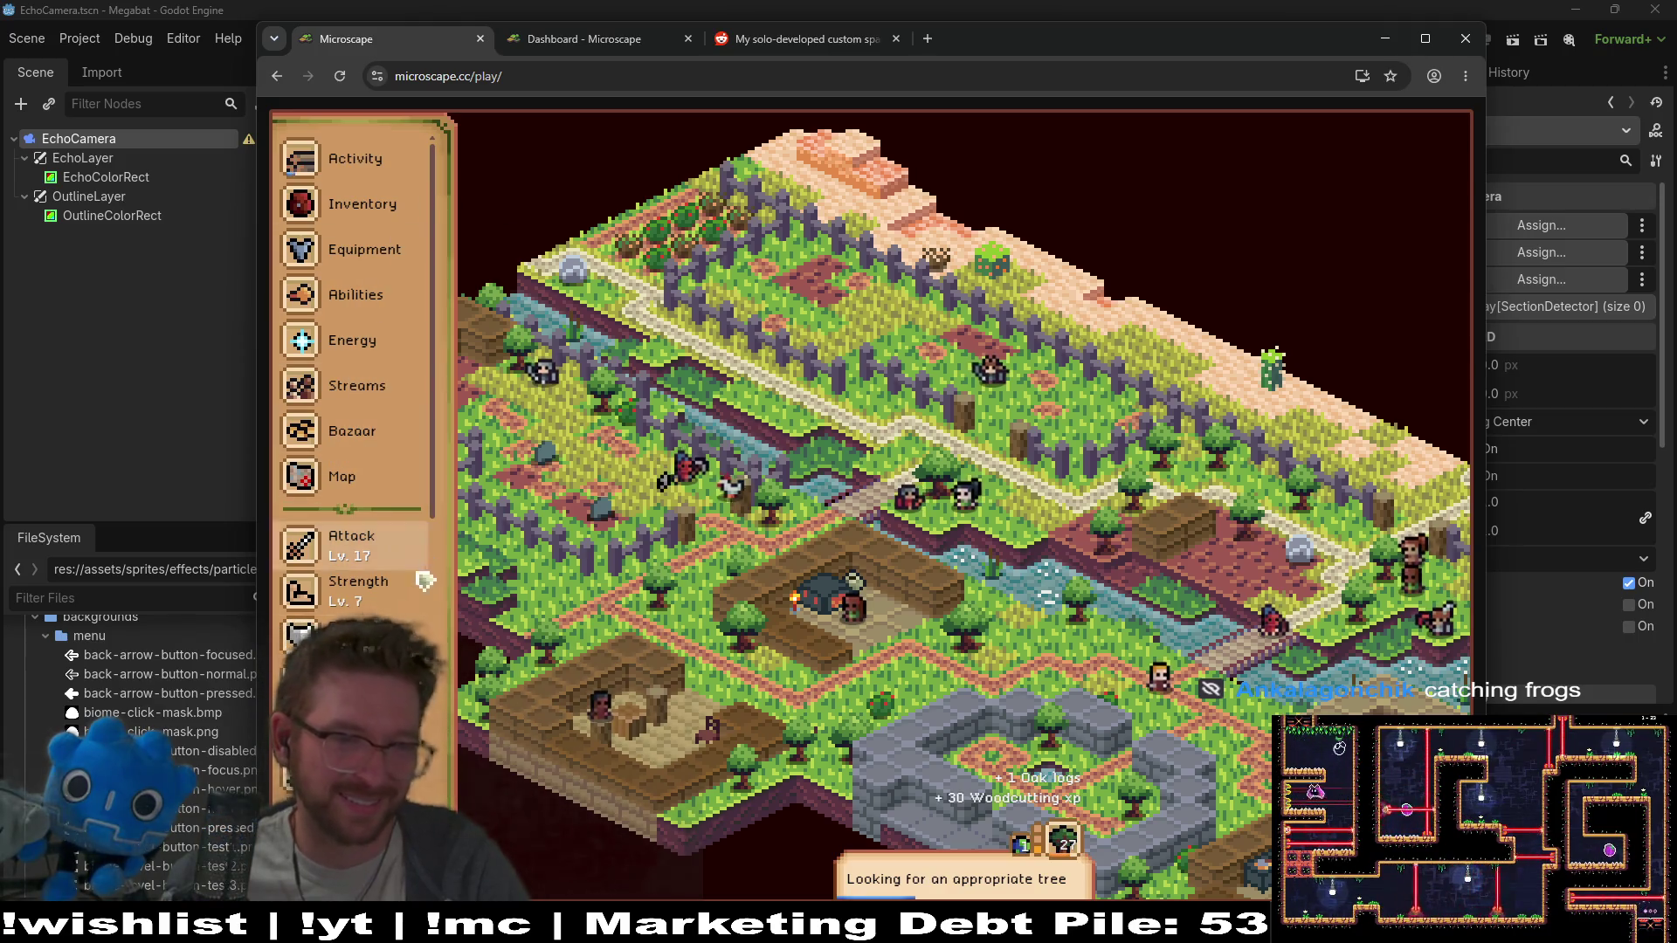
Browse the Microscape page and open the activity and loot details
scroll(393, 559, "down", 5)
scroll(366, 532, "up", 5)
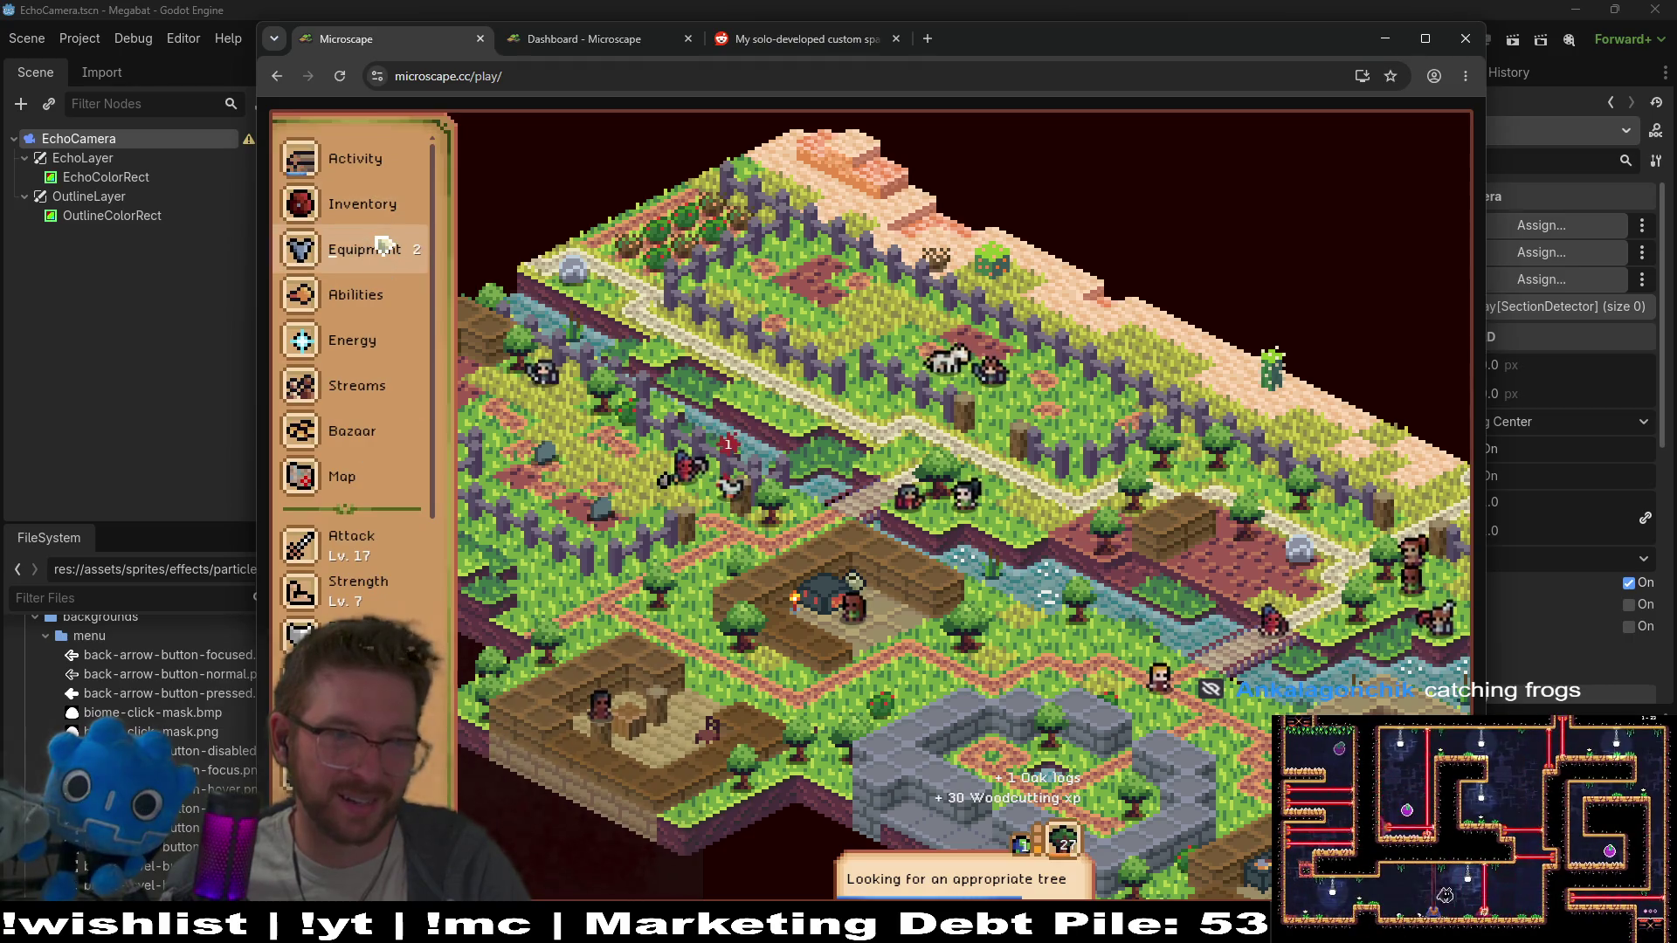
scroll(375, 550, "down", 5)
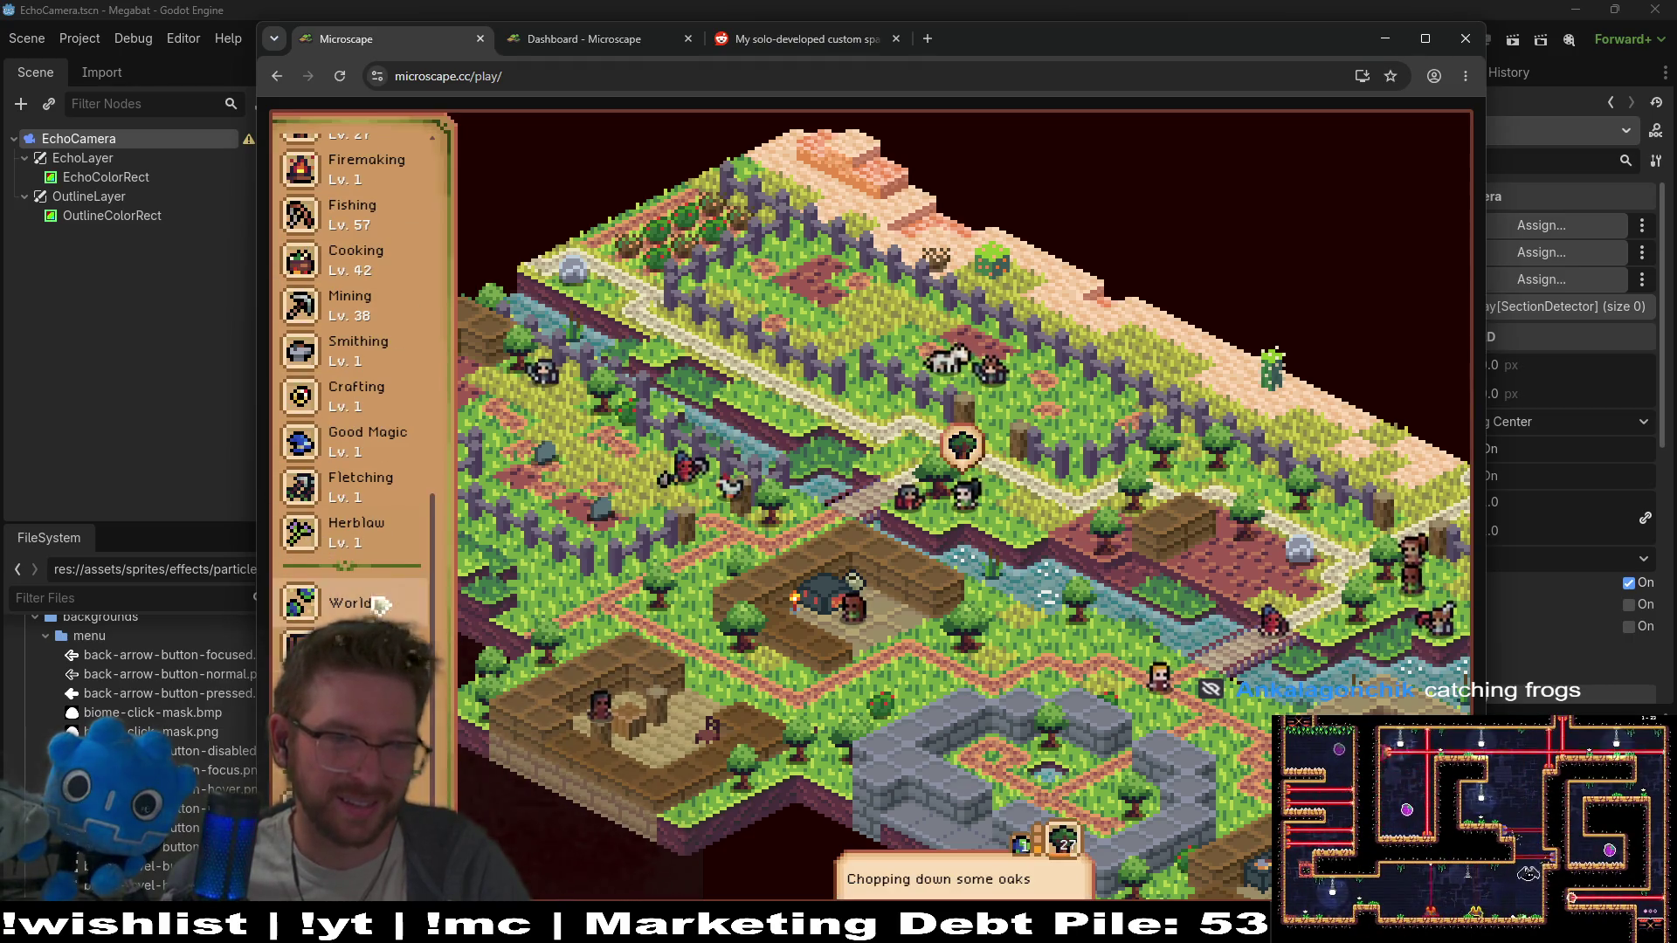
scroll(410, 664, "up", 5)
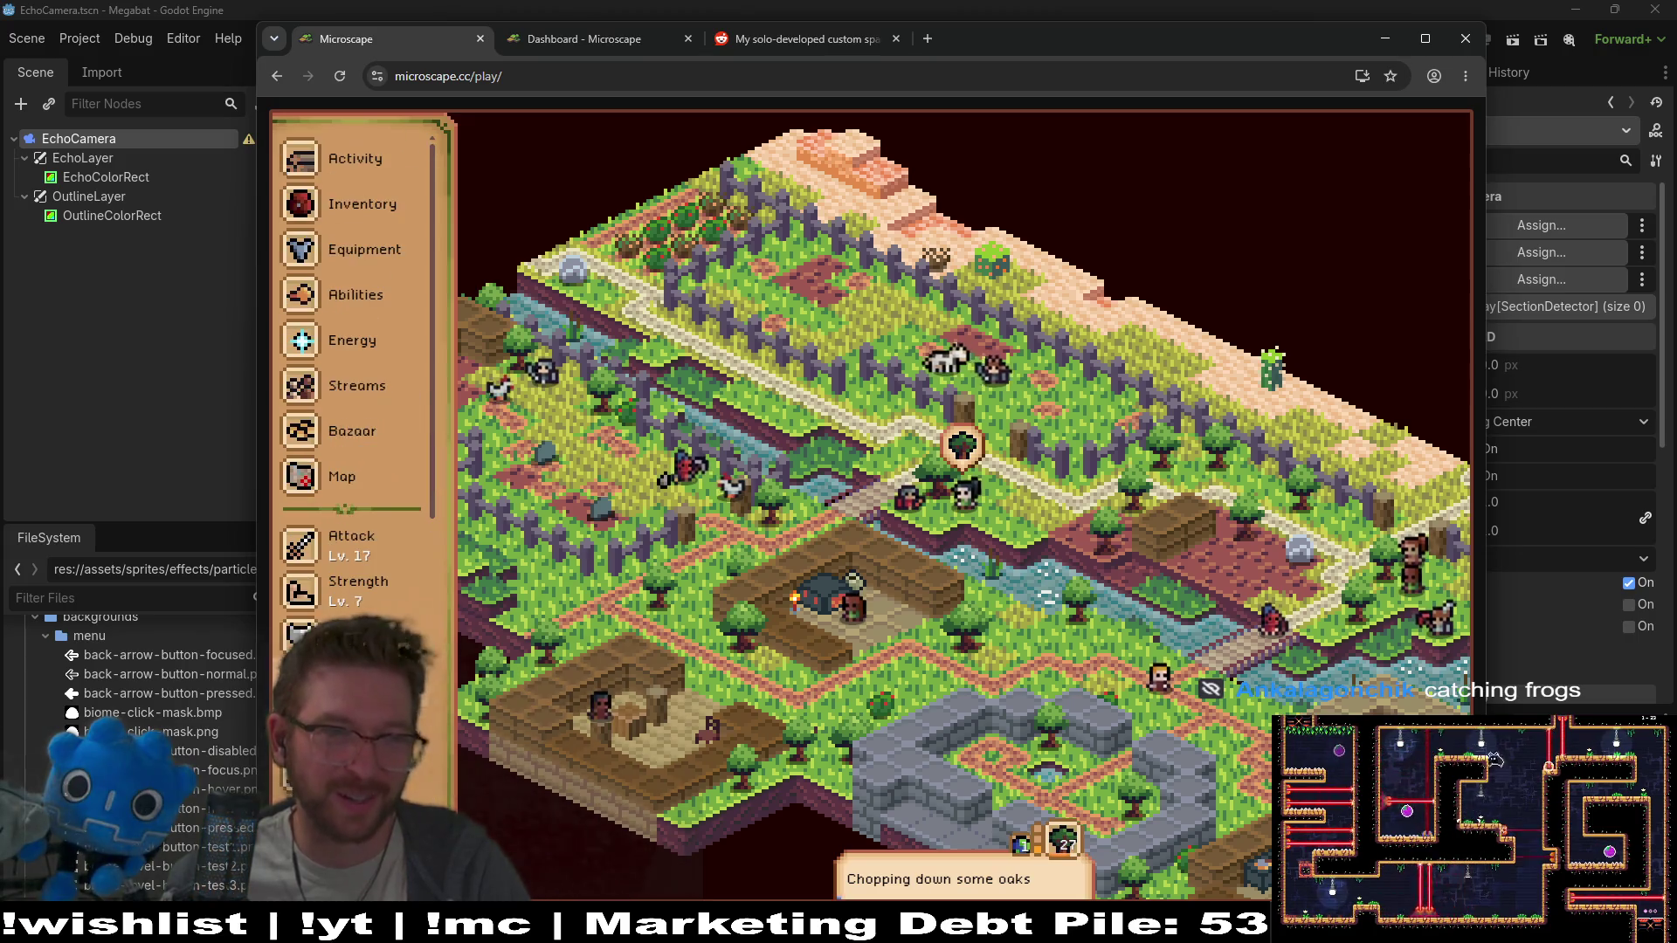
left_click(353, 162)
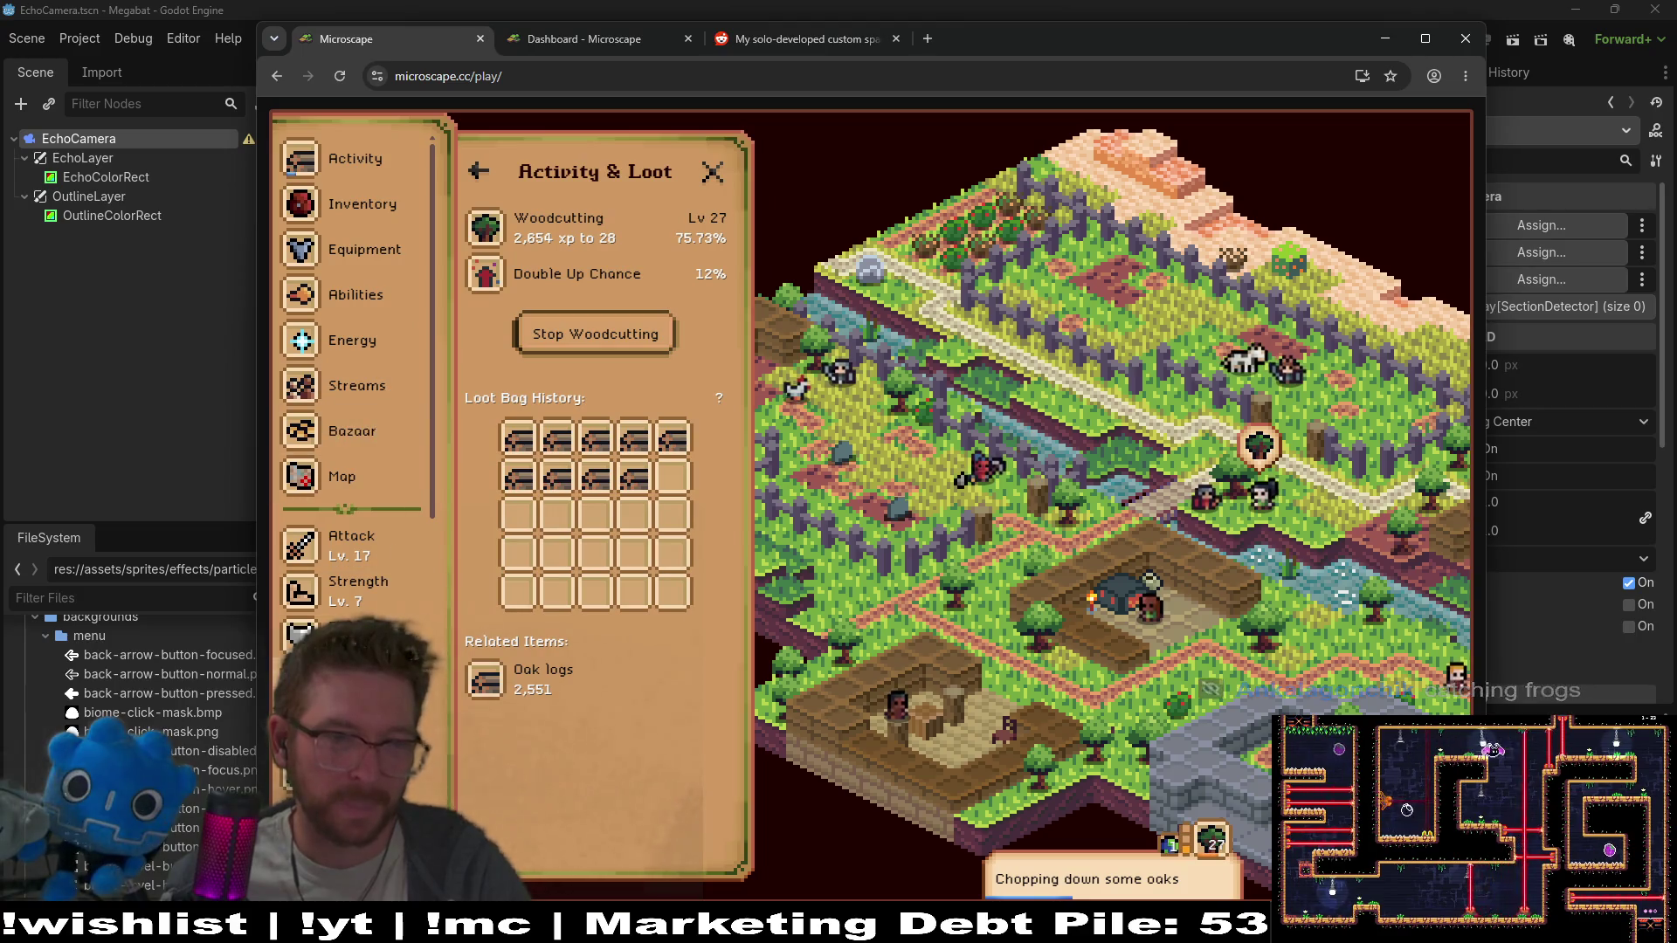
scroll(411, 524, "down", 5)
left_click_drag(446, 649, 434, 303)
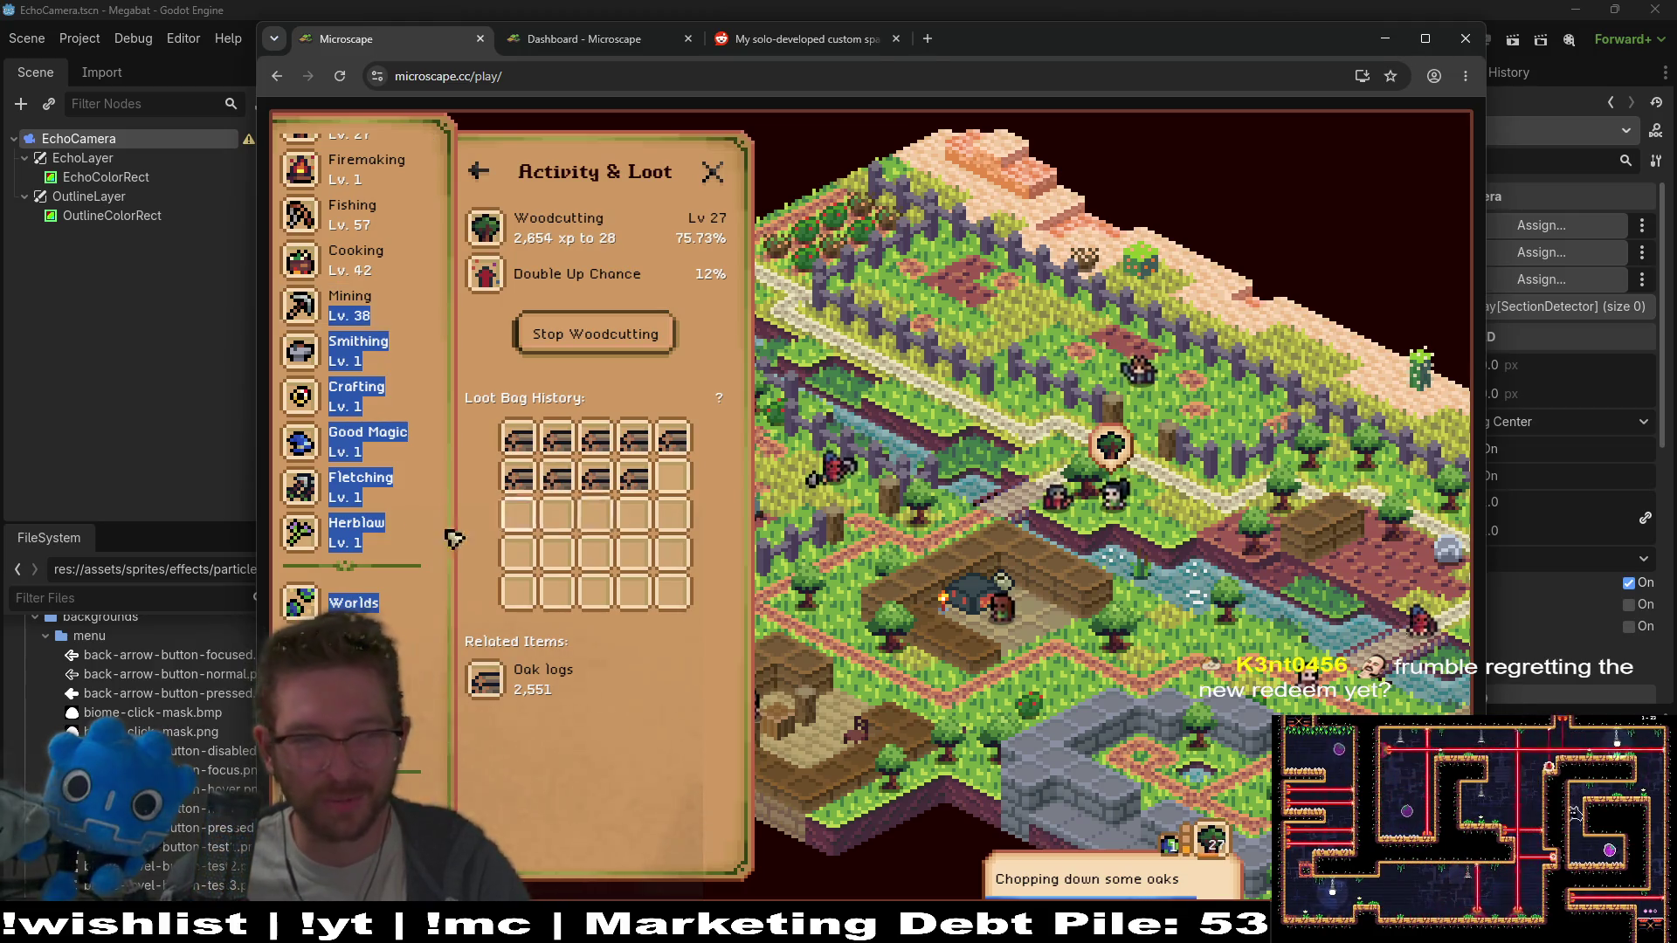
View the Oak logs item details, maximize the browser window, and close the Oak Logs panel
left_click(646, 693)
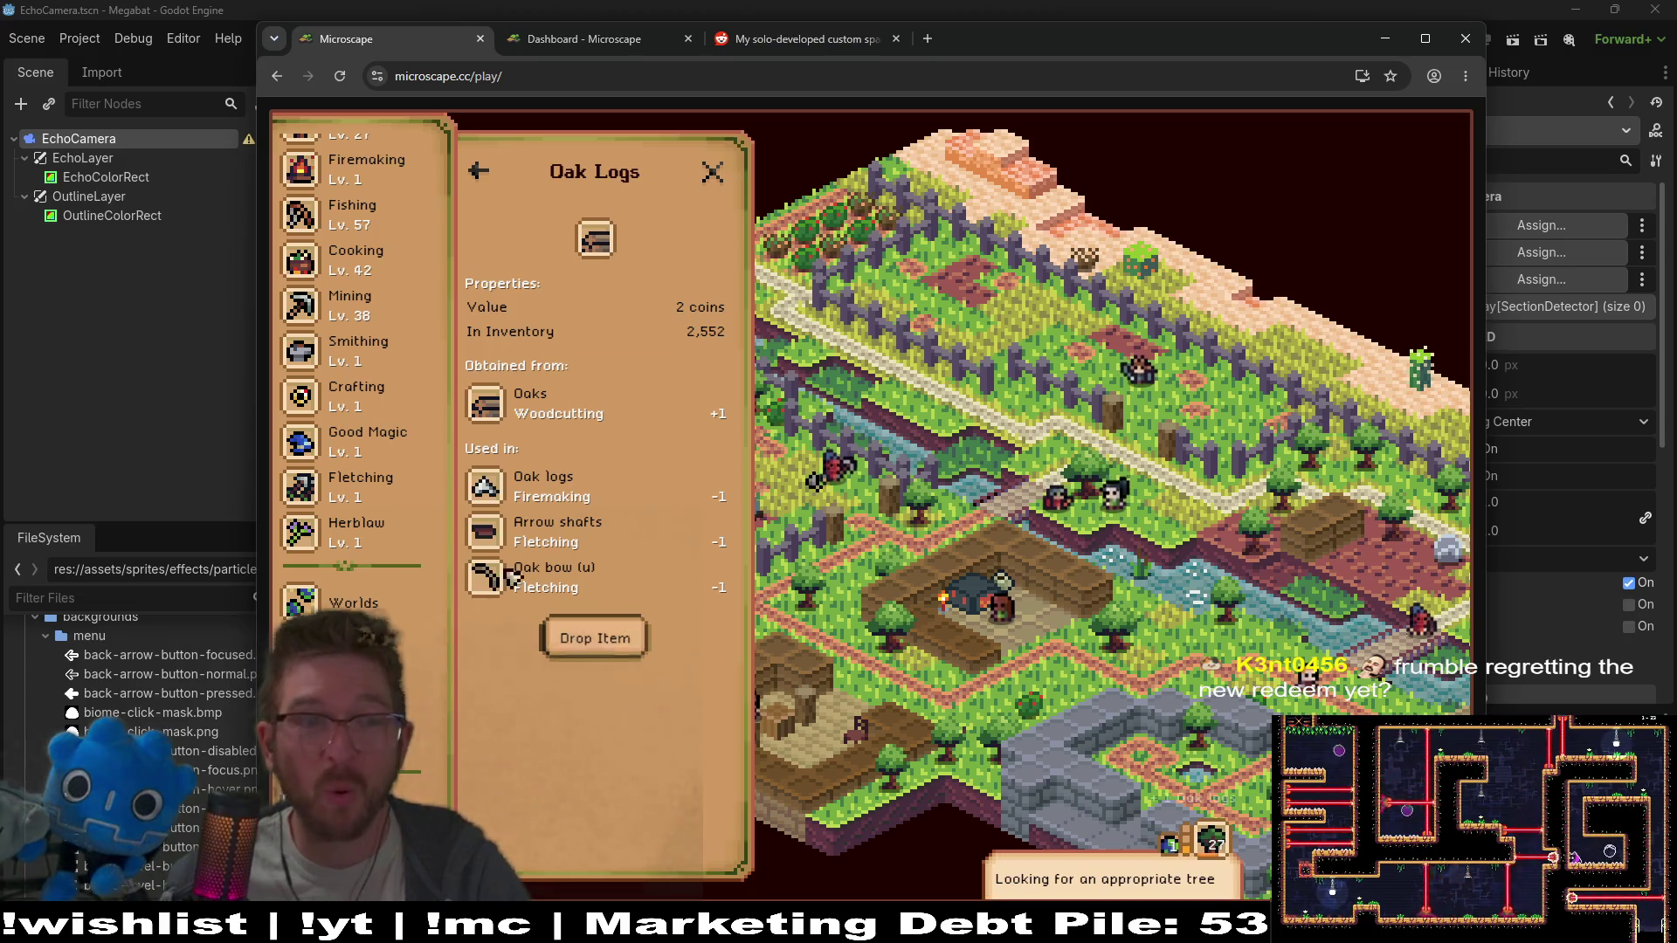
scroll(349, 349, "up", 5)
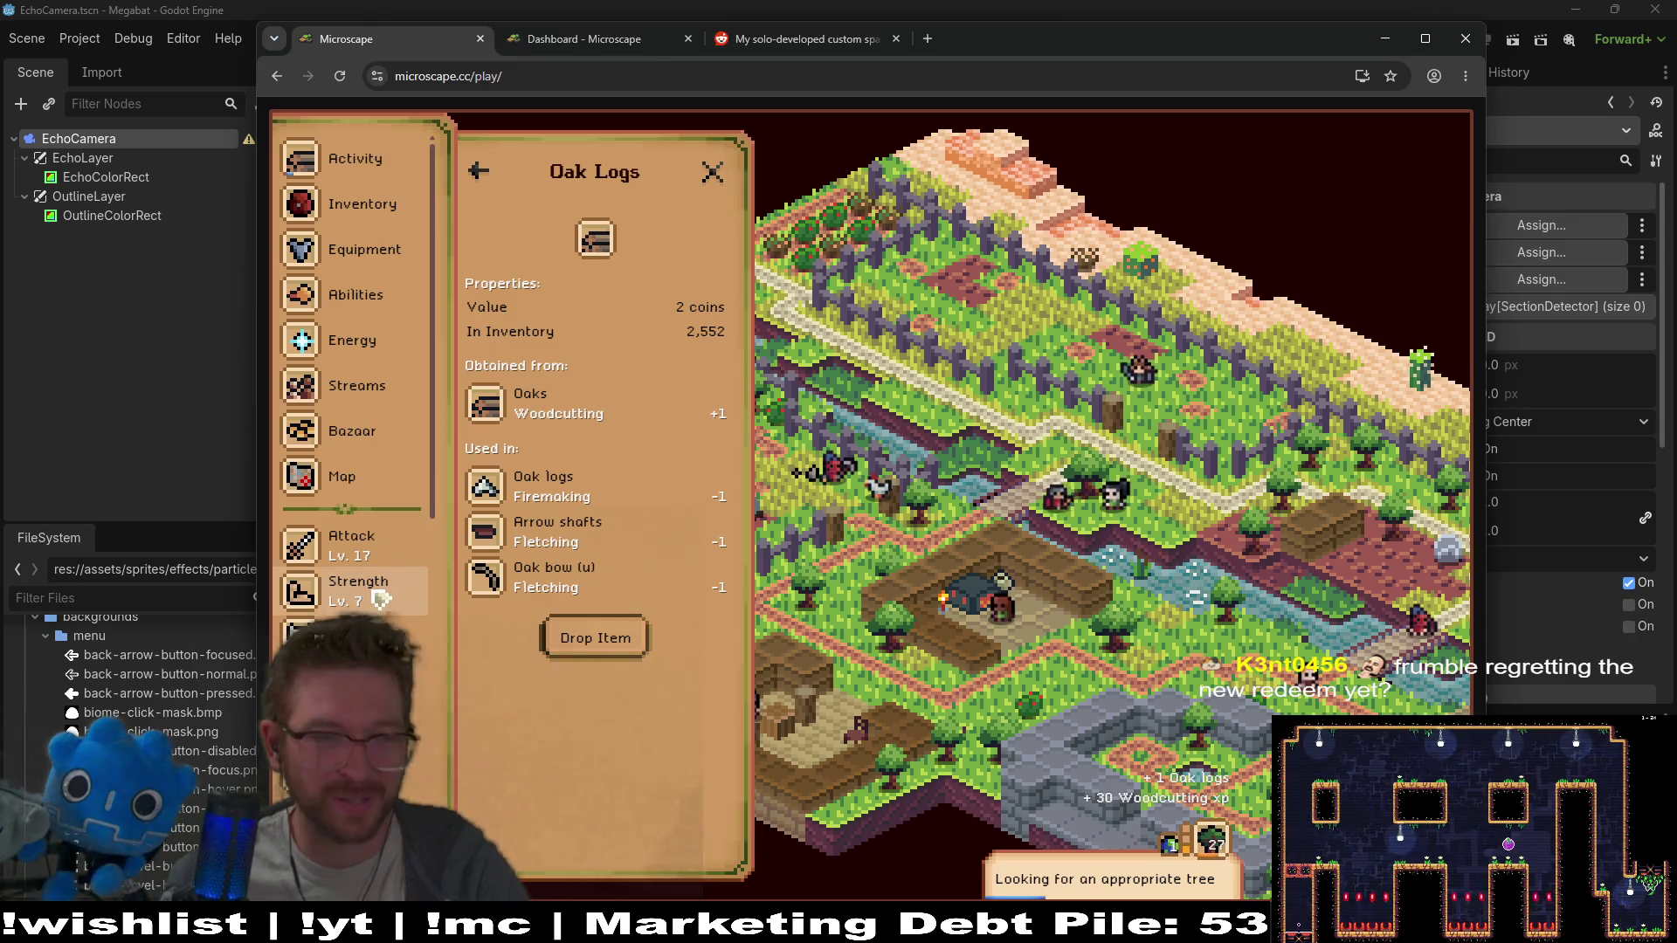
scroll(325, 310, "down", 5)
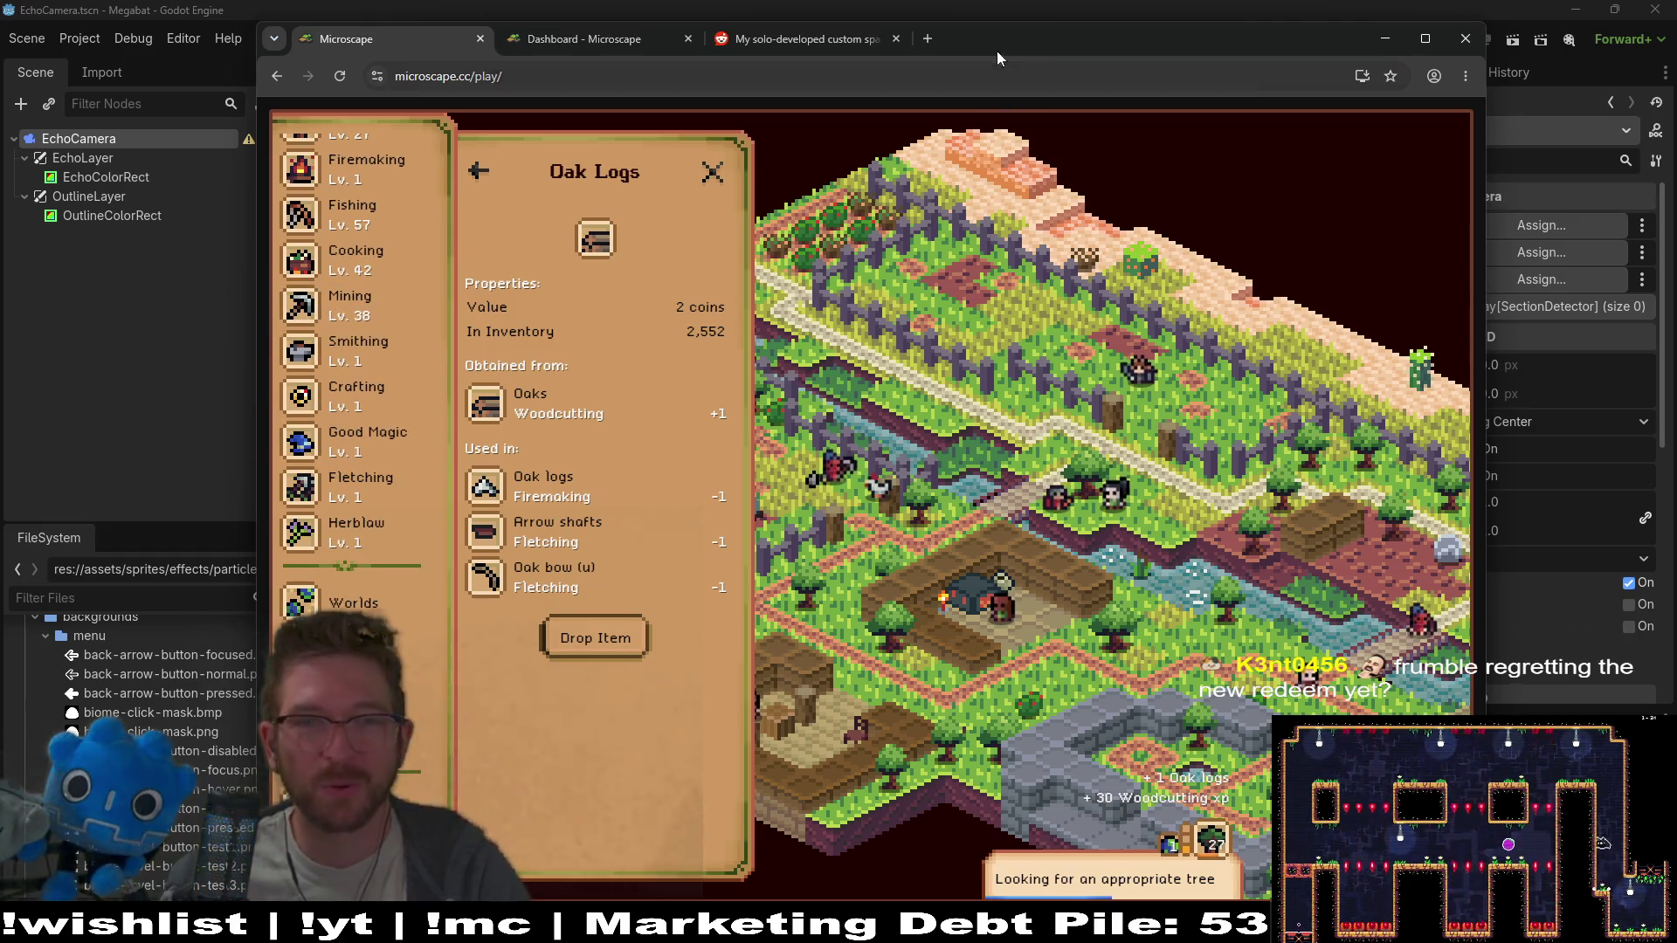
key("super+Up")
left_click(455, 150)
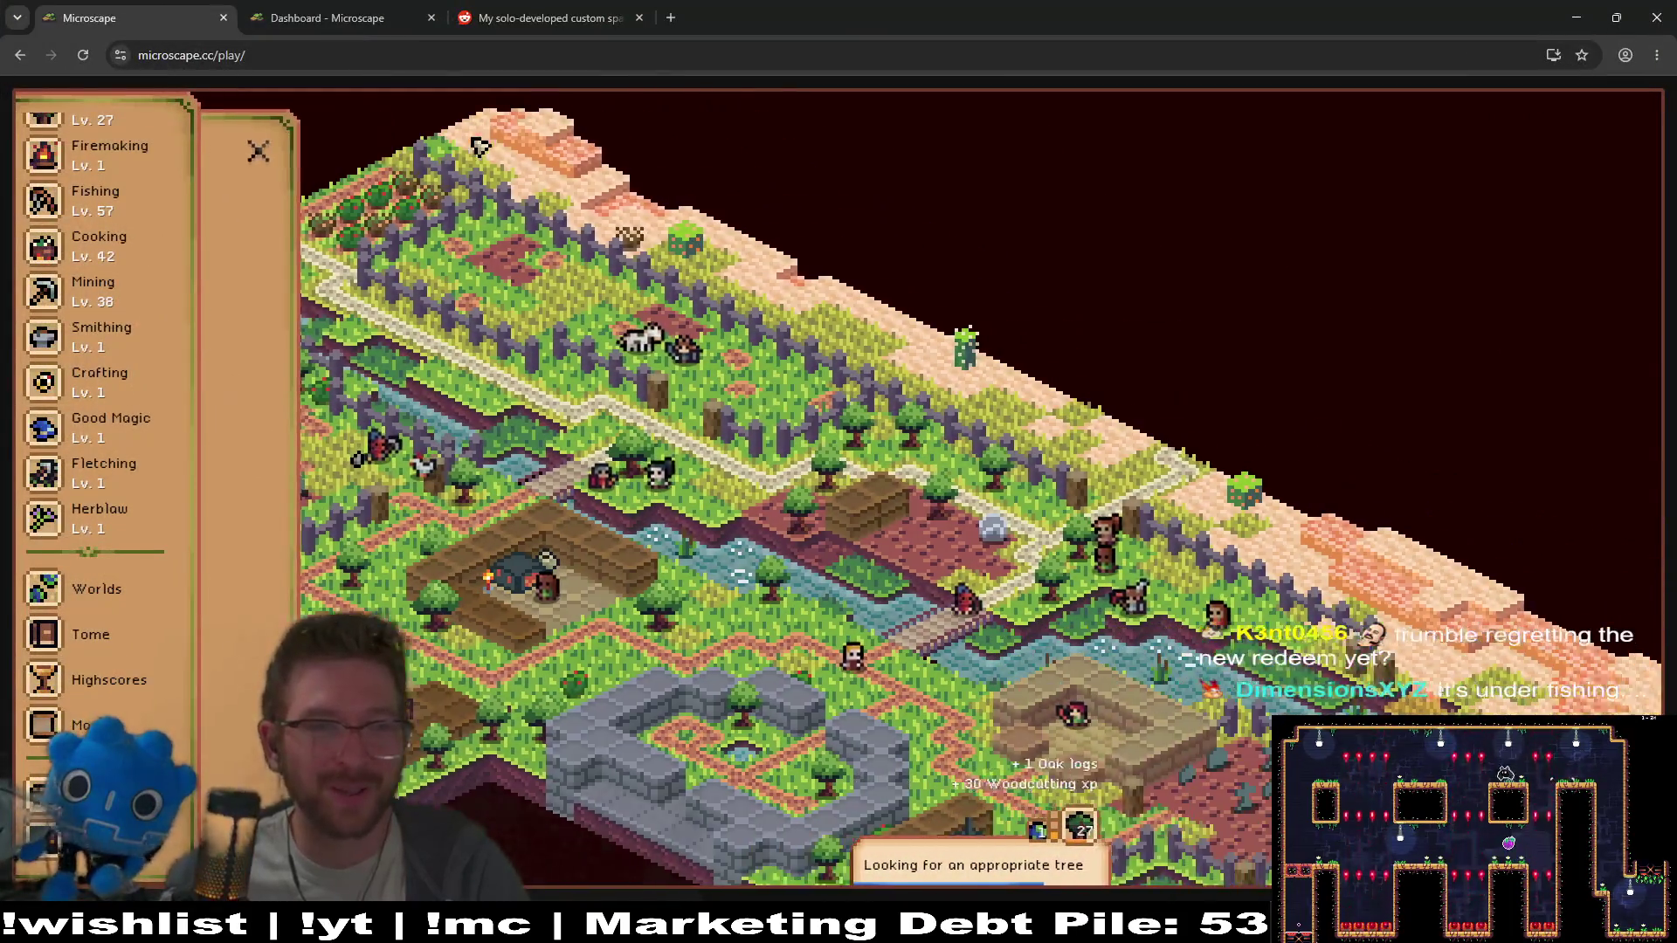
scroll(103, 419, "up", 5)
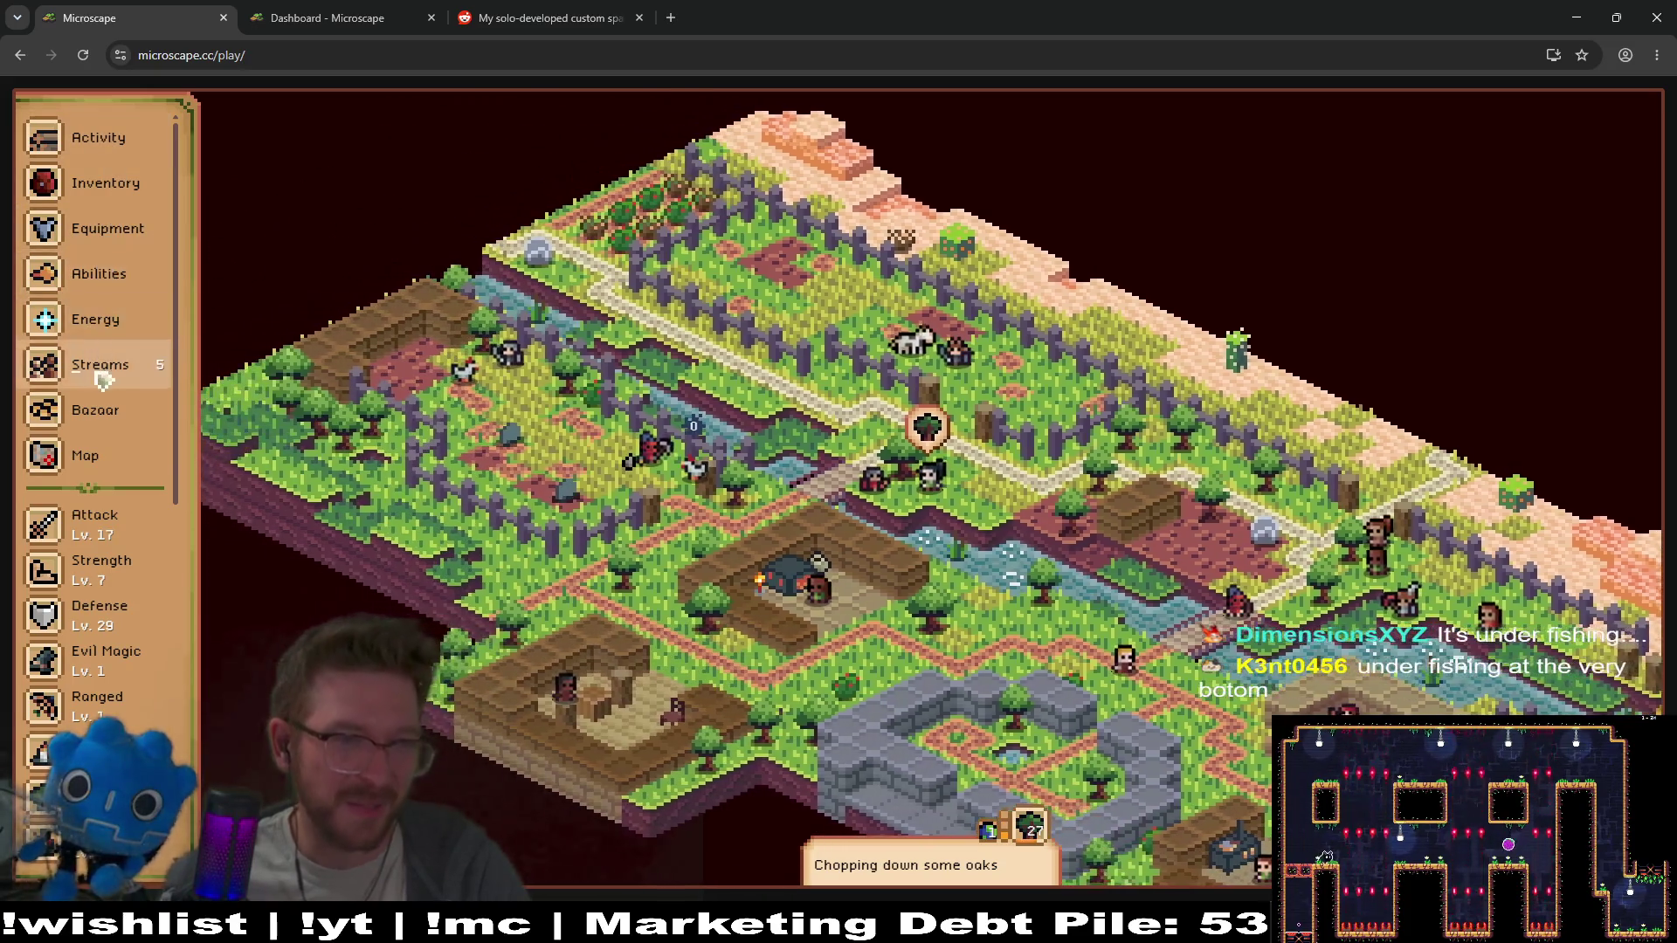
left_click(115, 449)
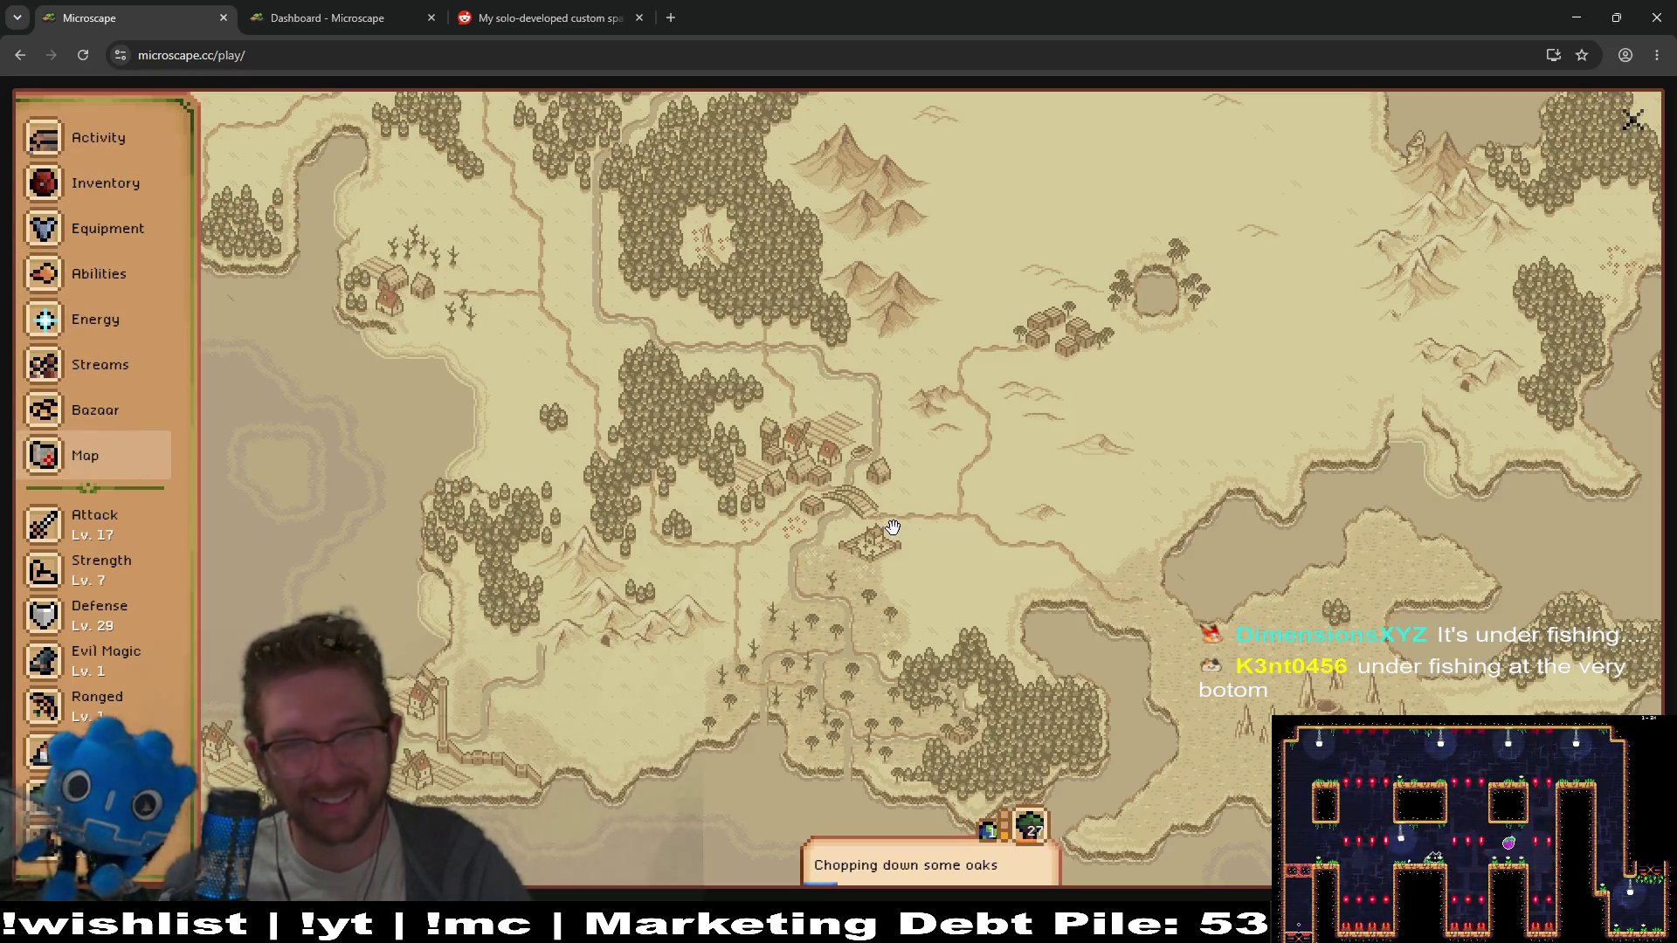
Pan the map past Lava Maze to Havendell Dungeon and start Catch Frogs at its Frogging Spot
mouse_move(881, 251)
left_mouse_down()
mouse_move(864, 472)
mouse_move(938, 537)
left_mouse_up()
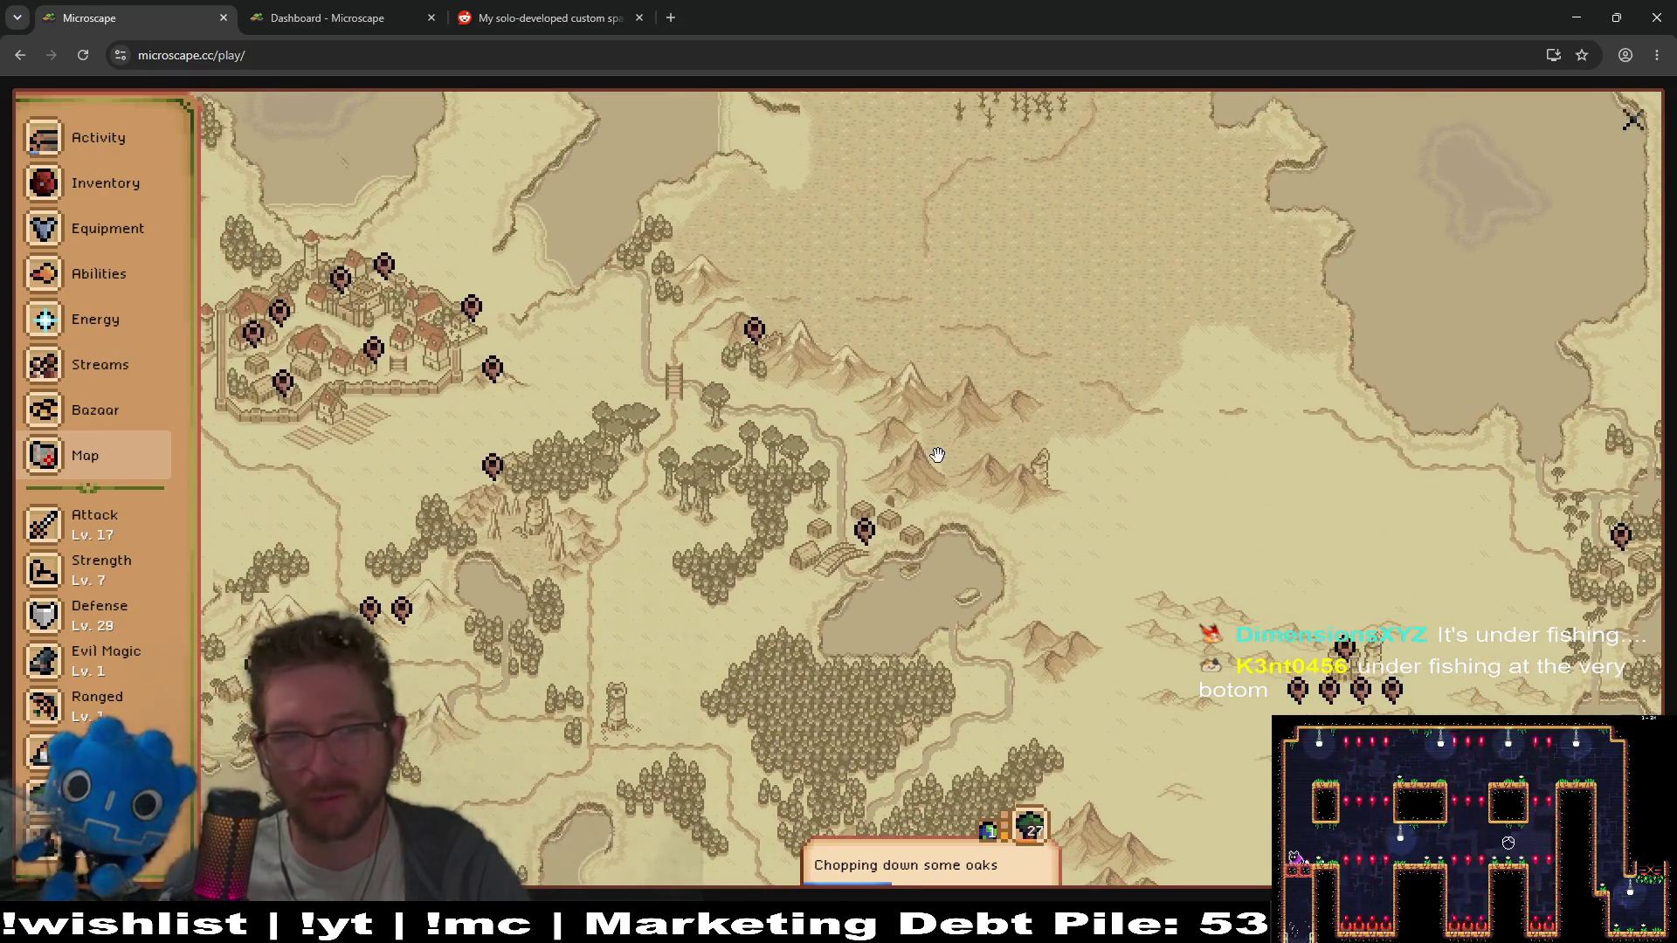
scroll(936, 456, "down", 2)
scroll(935, 467, "up", 2)
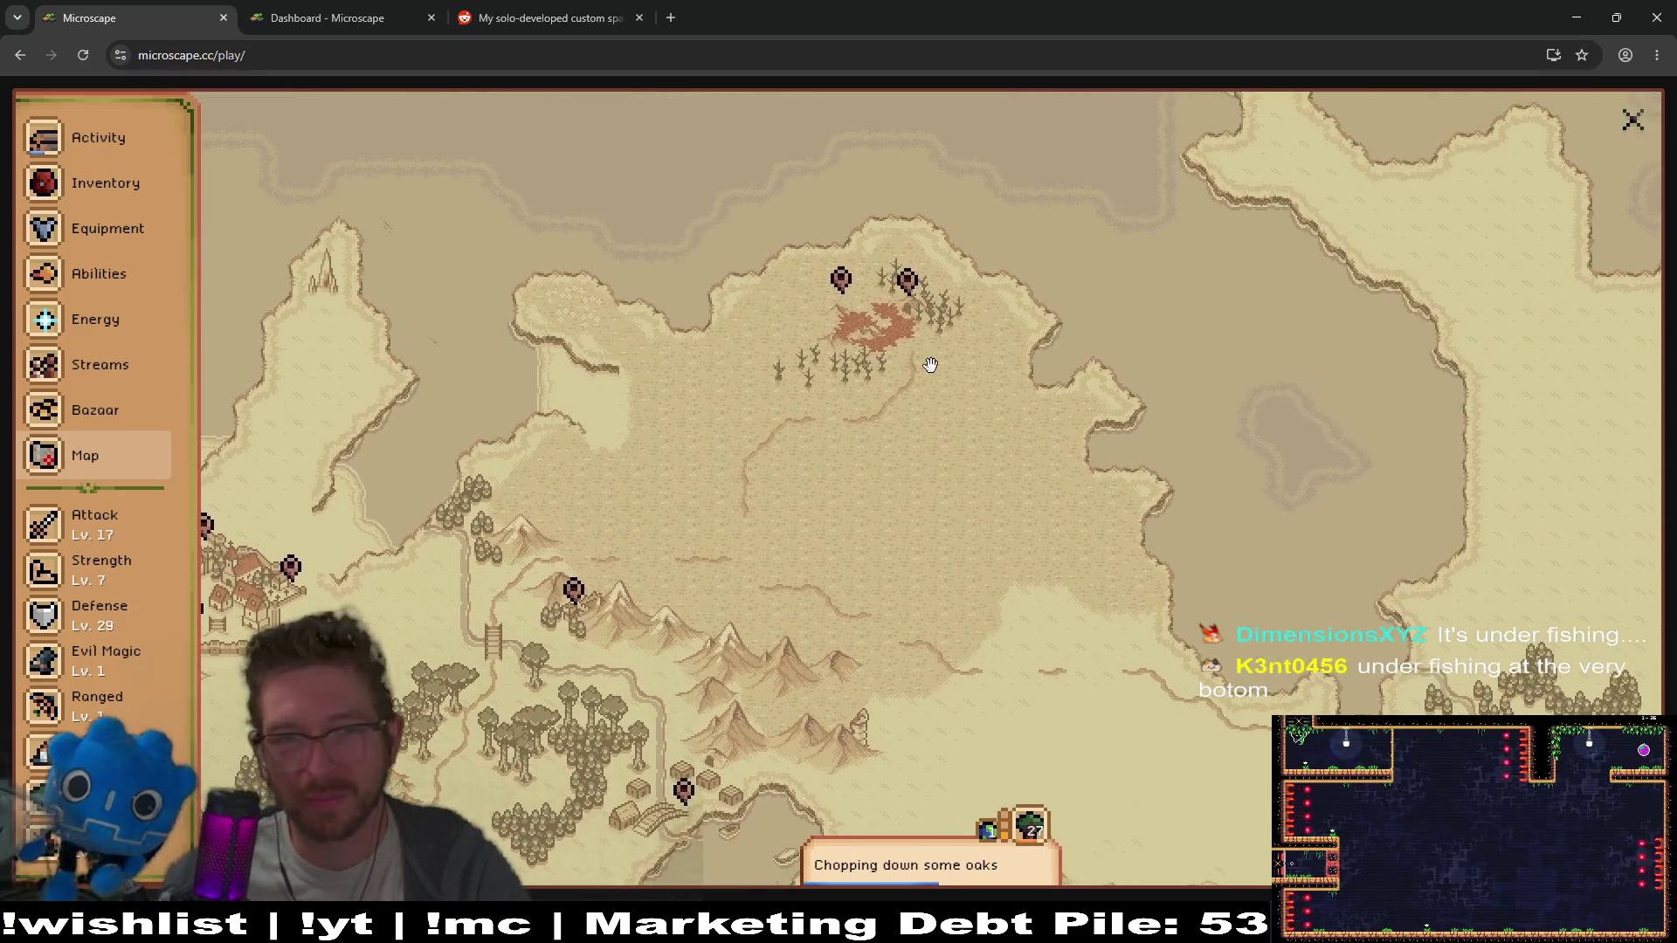
left_click(909, 284)
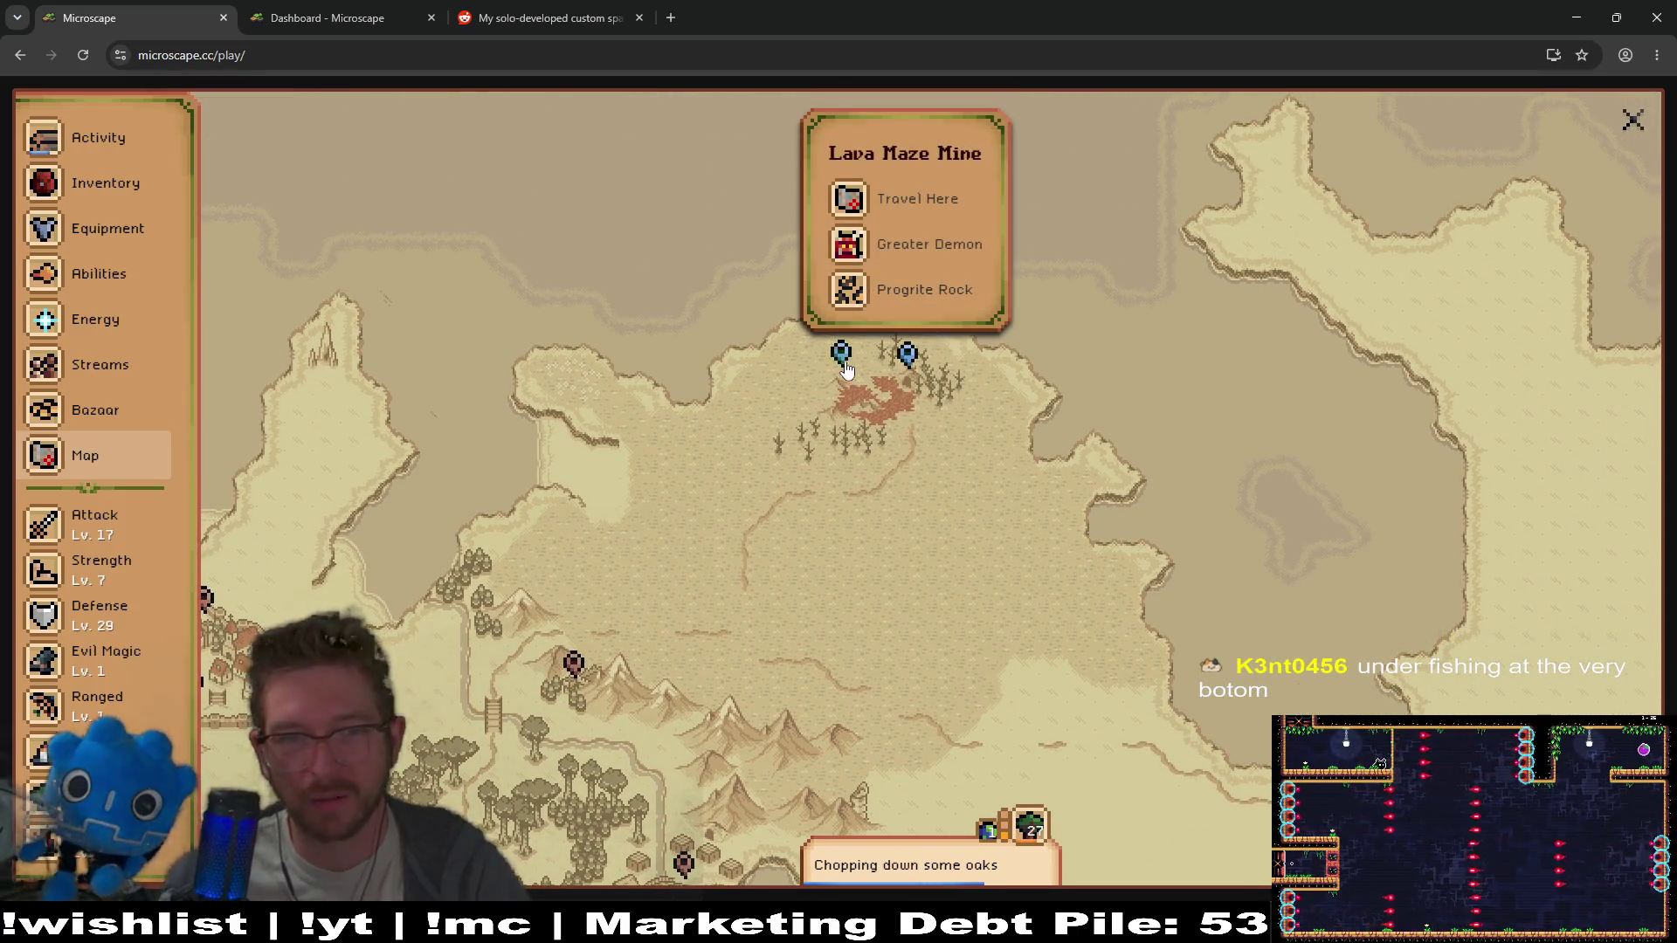
left_click(844, 365)
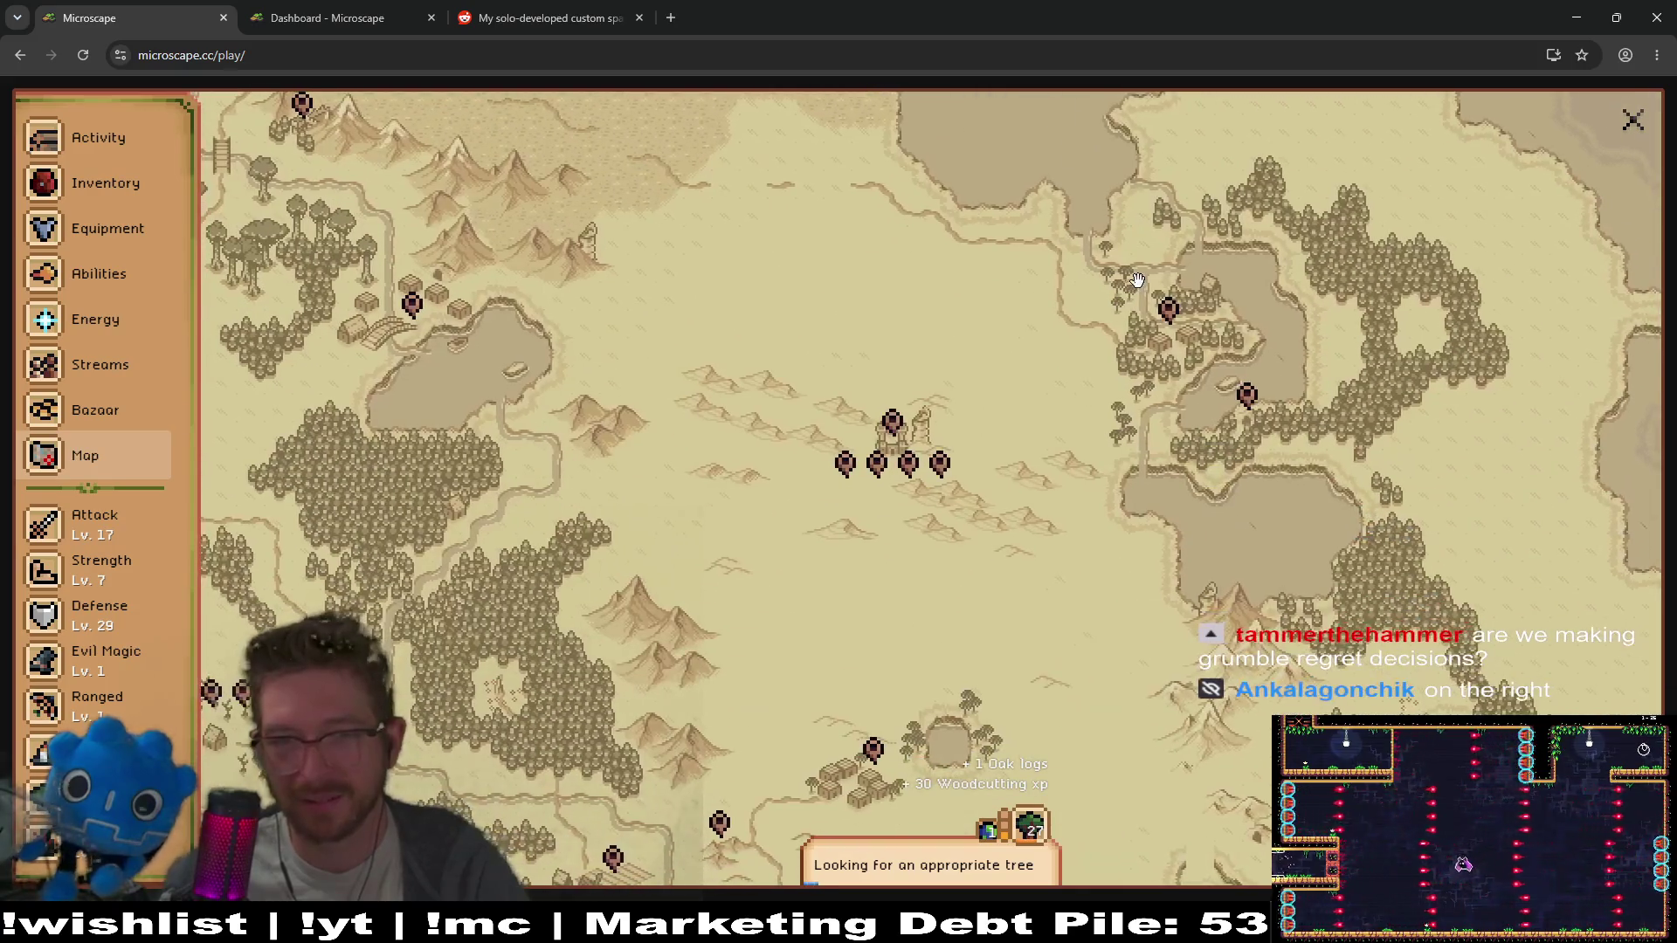
left_click(1164, 321)
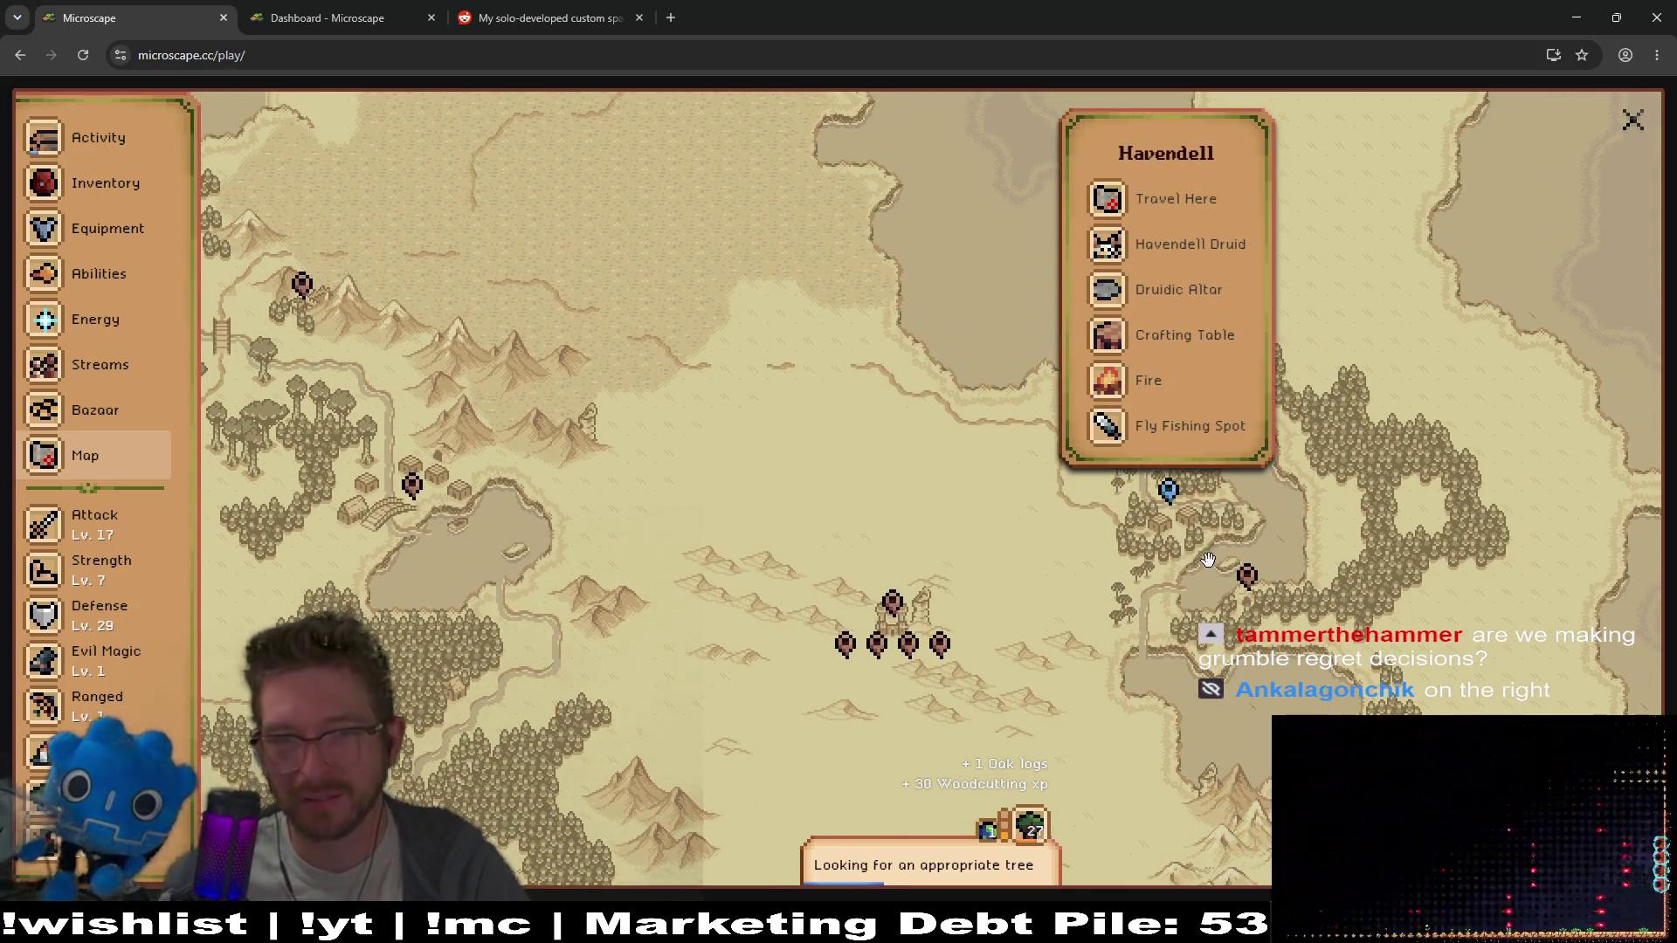
left_click(1248, 587)
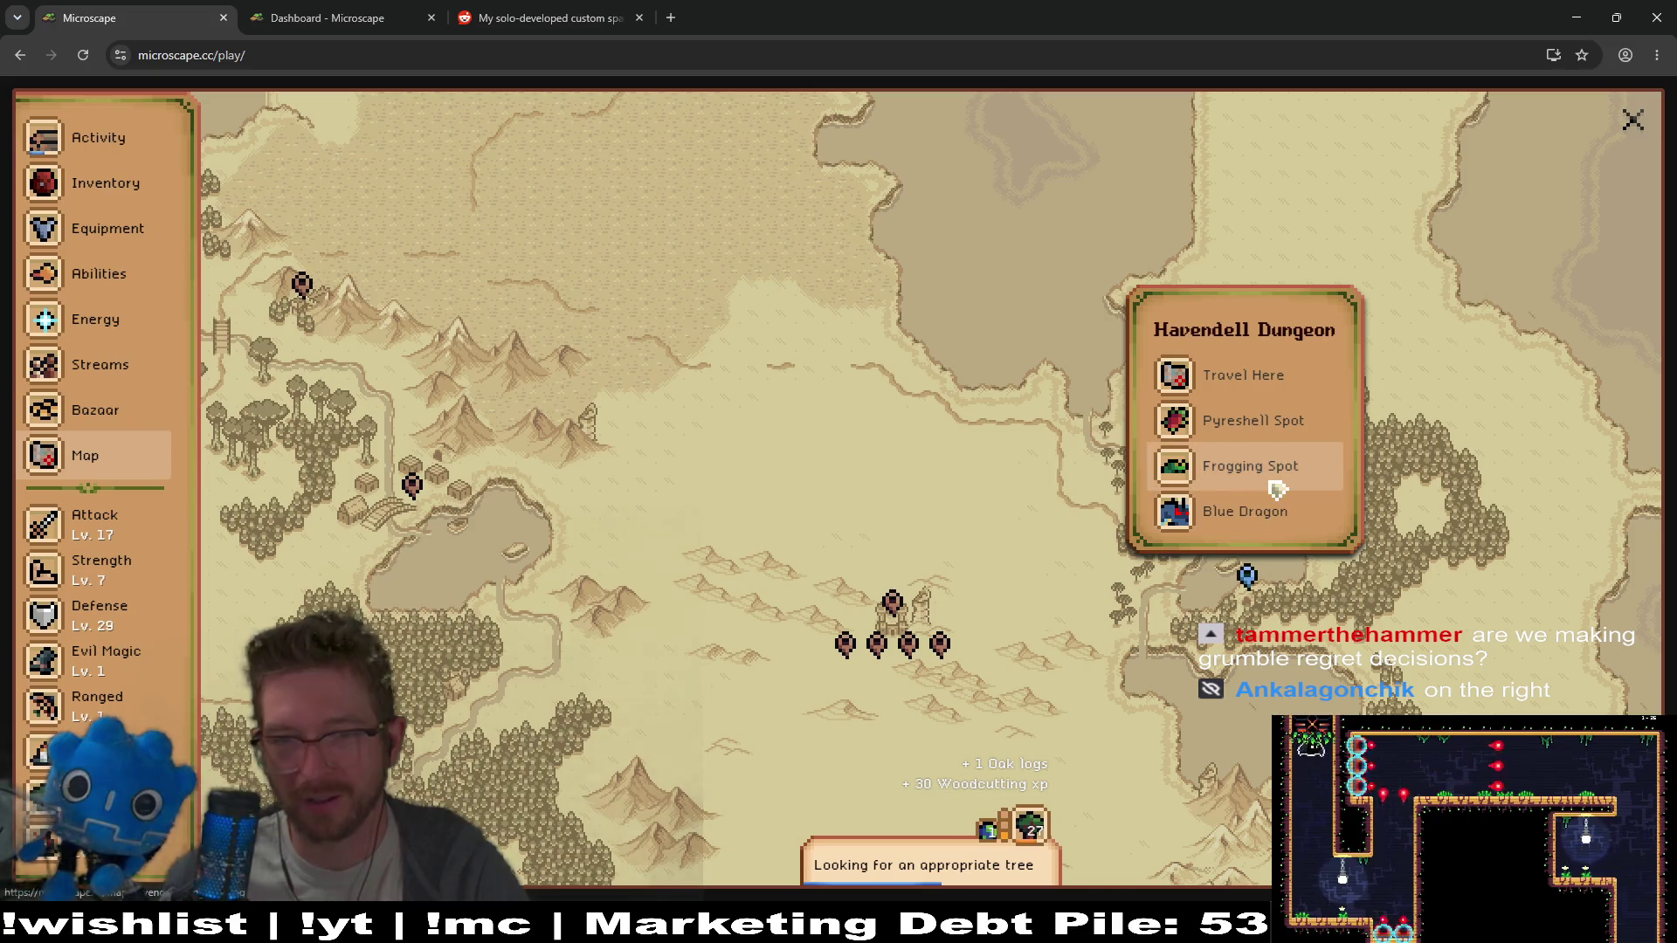
left_click(1266, 467)
left_click(297, 280)
left_click(395, 478)
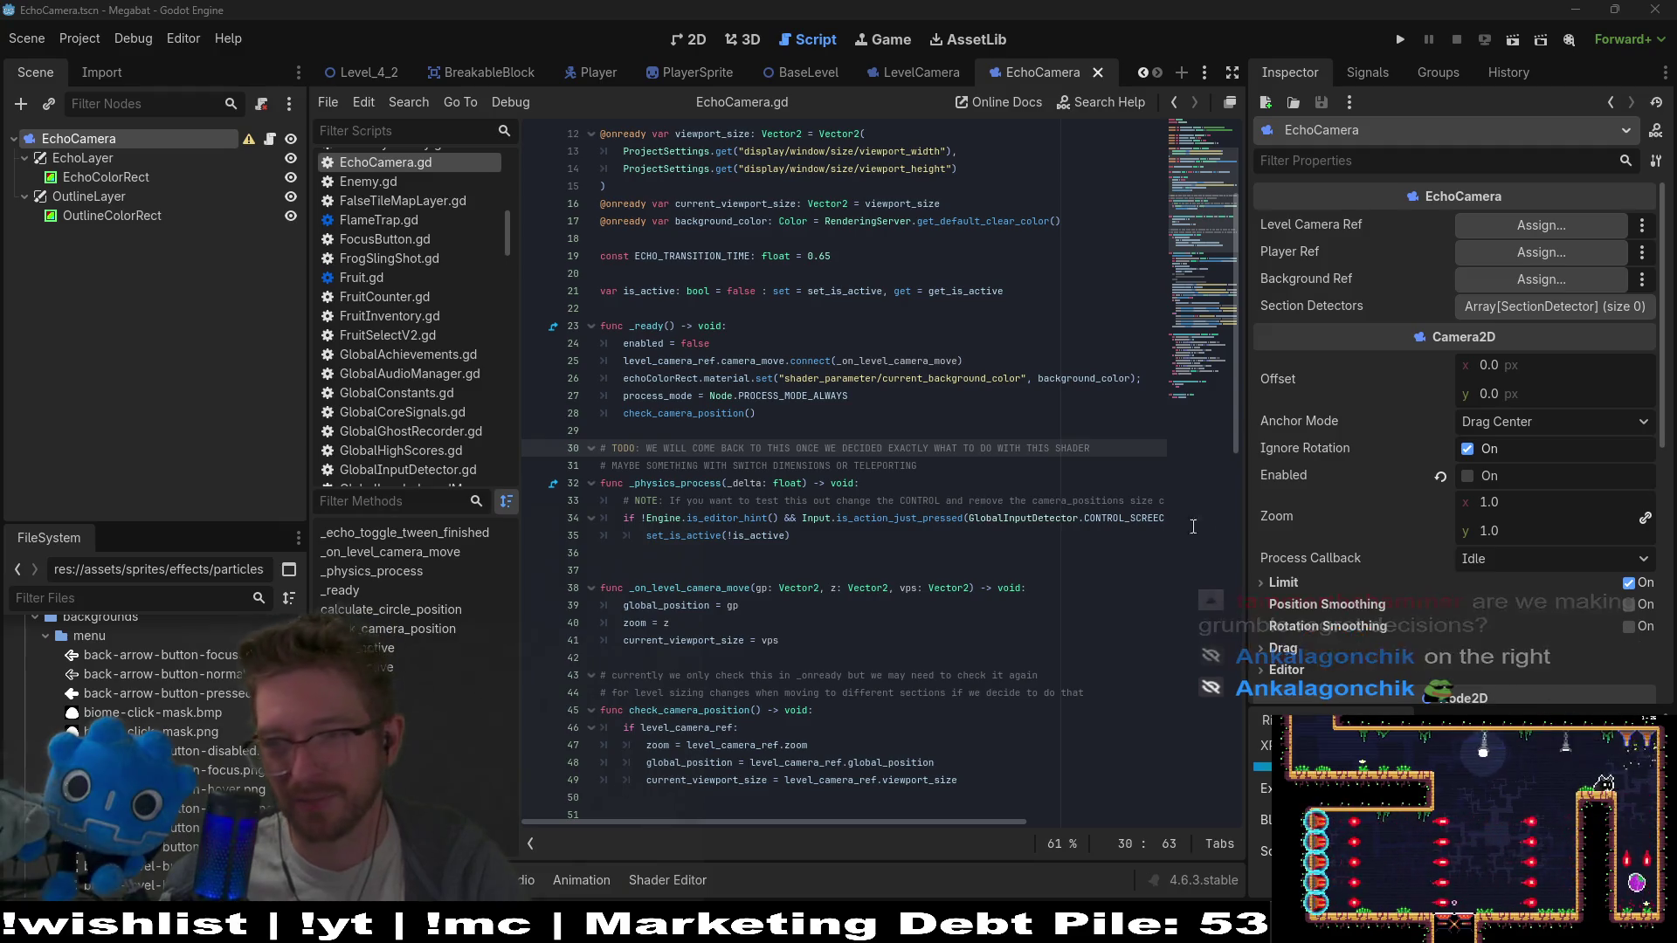
left_click(839, 553)
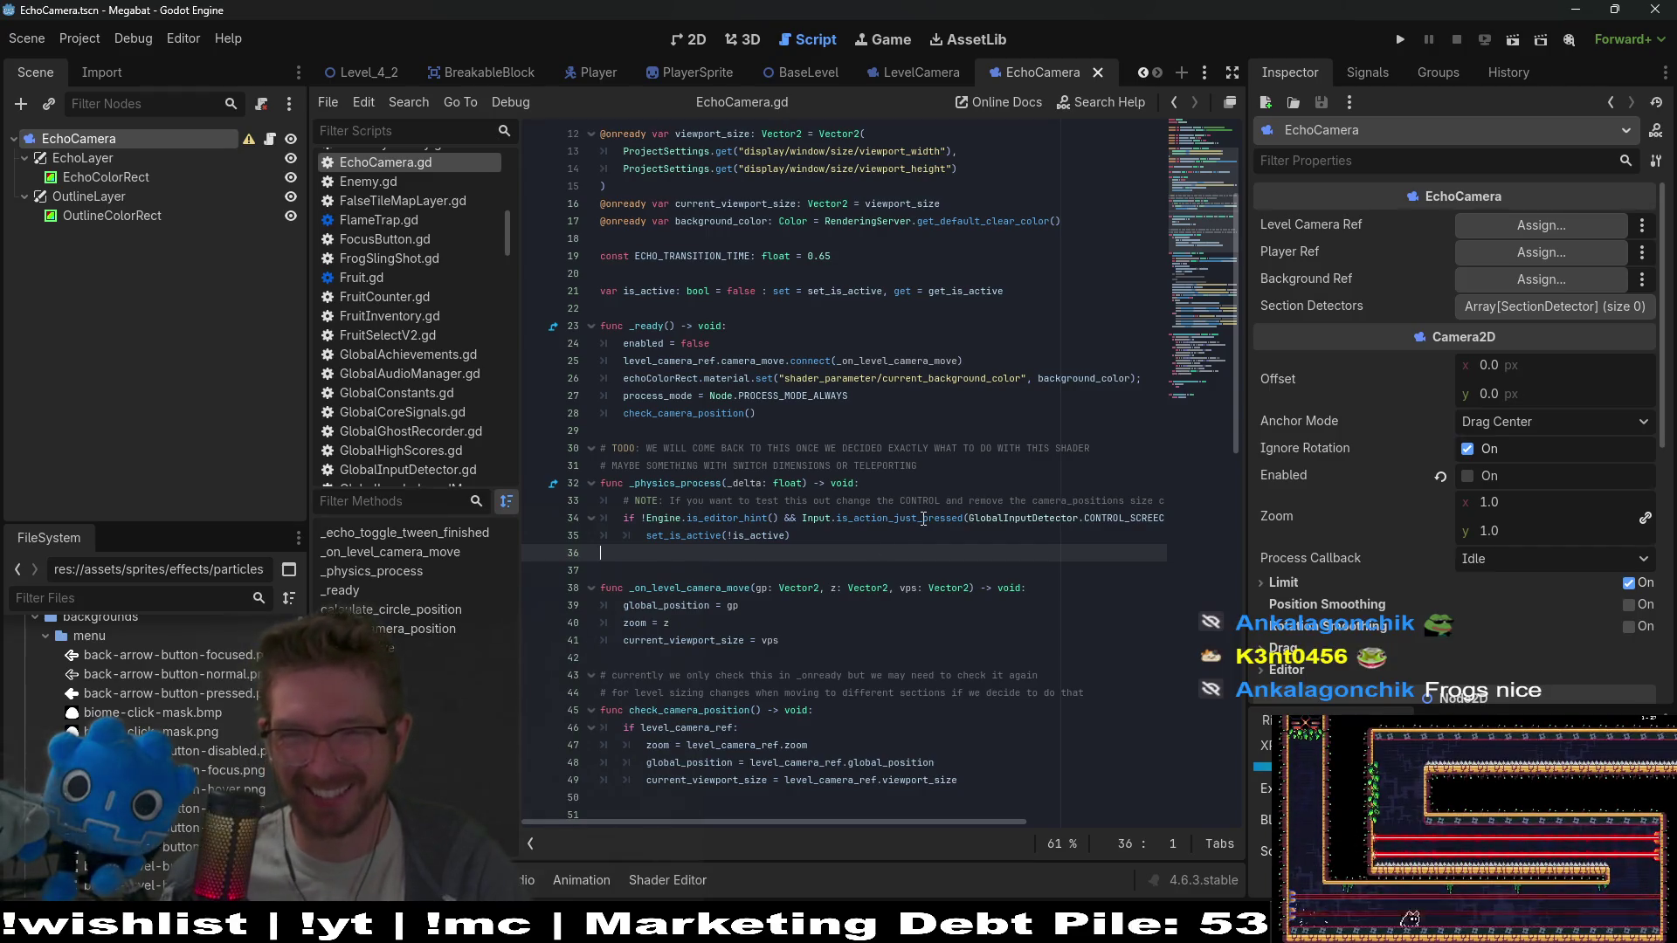
left_click(969, 400)
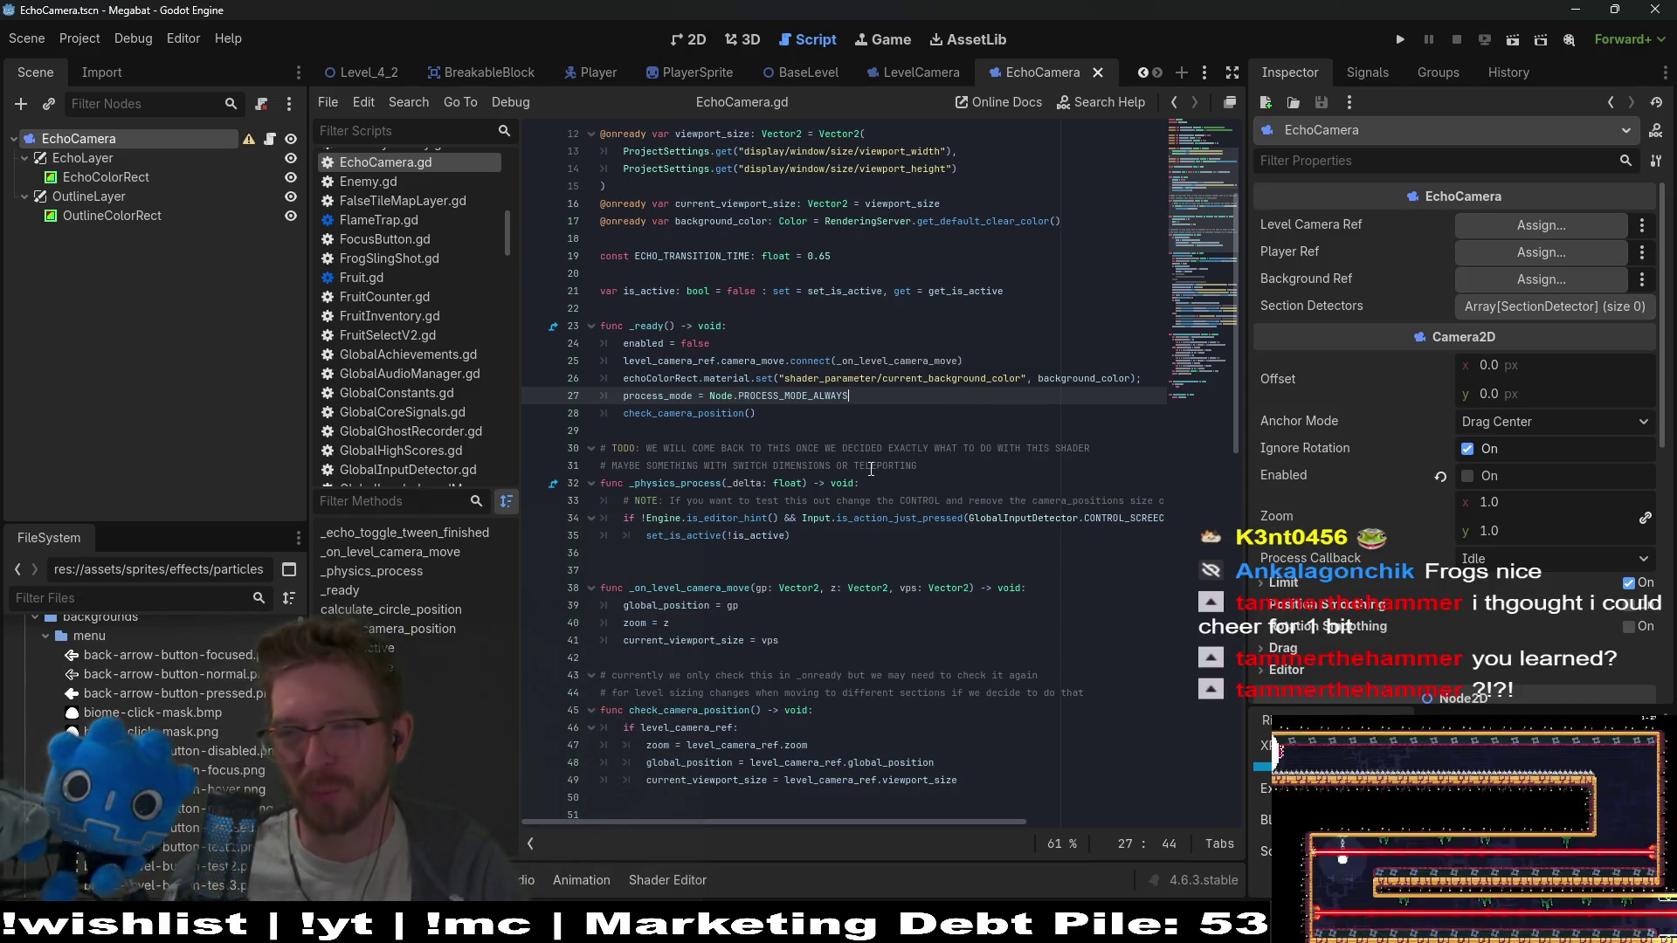
left_click(753, 534)
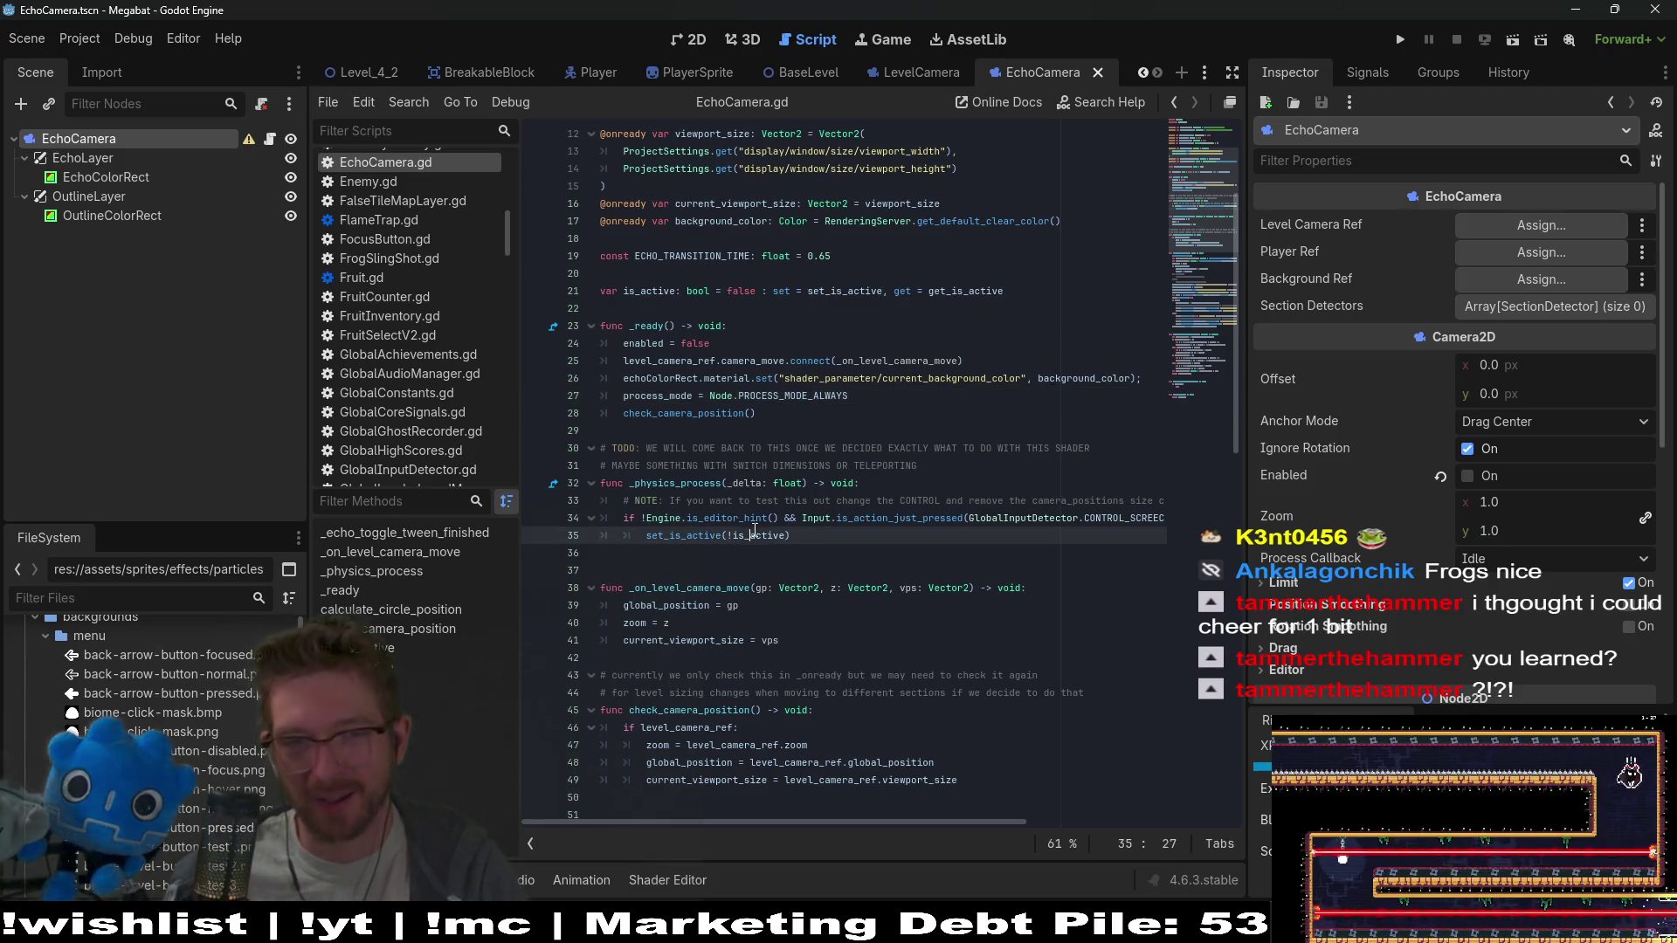
left_click(823, 542)
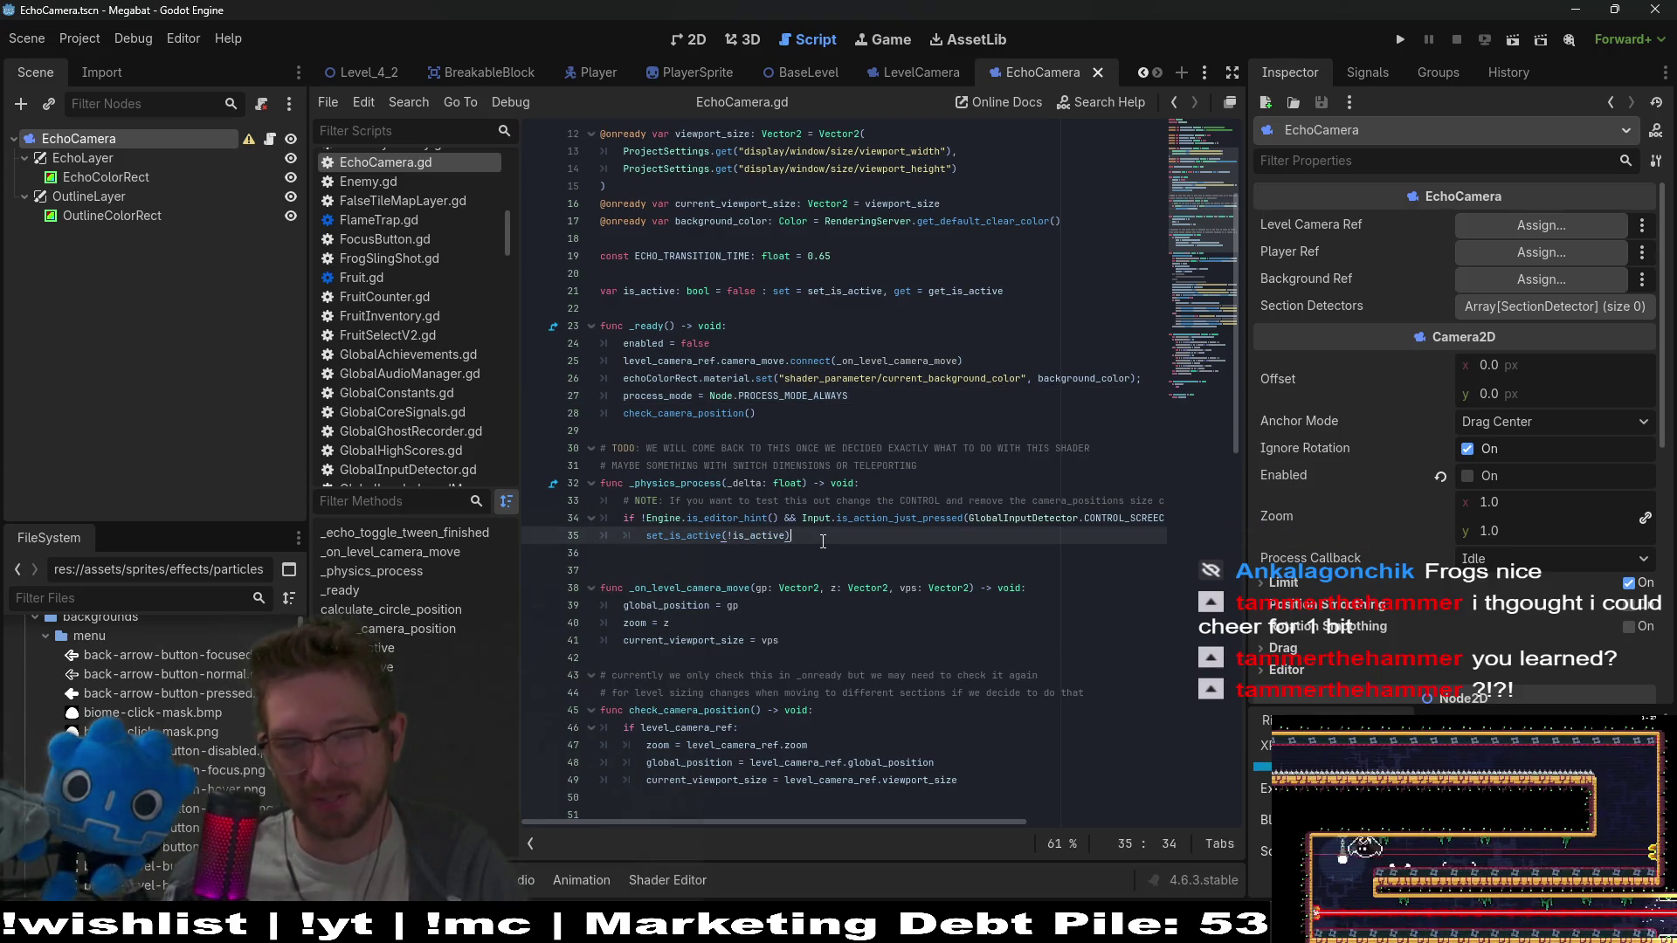
left_click(834, 559)
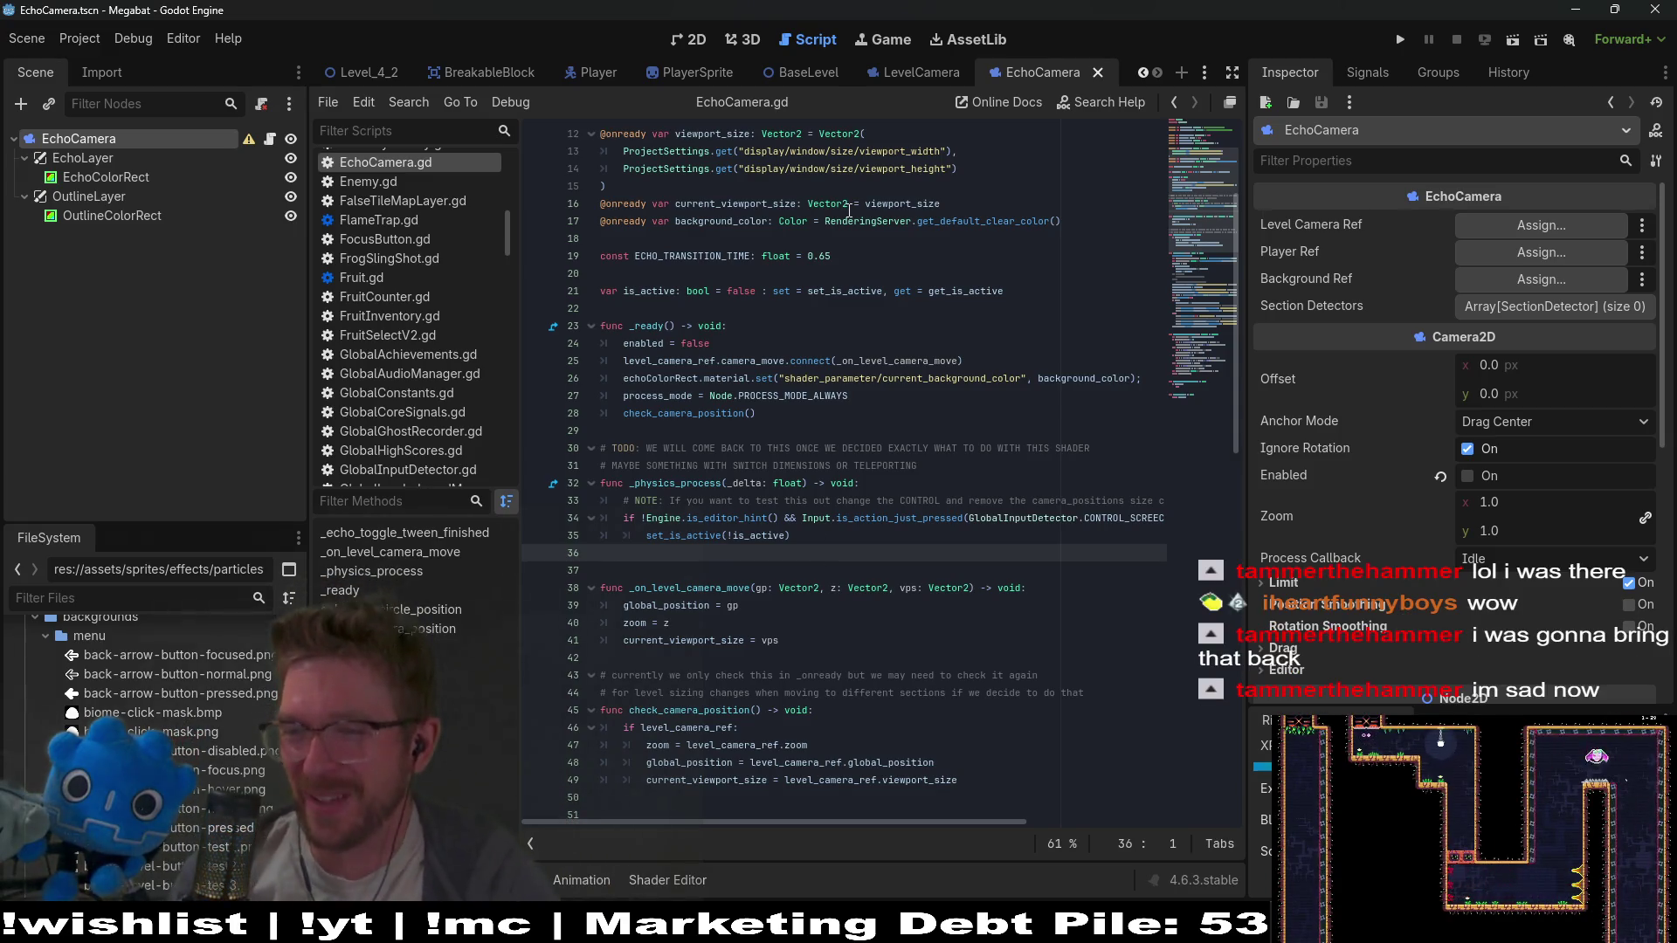
mouse_move(847, 209)
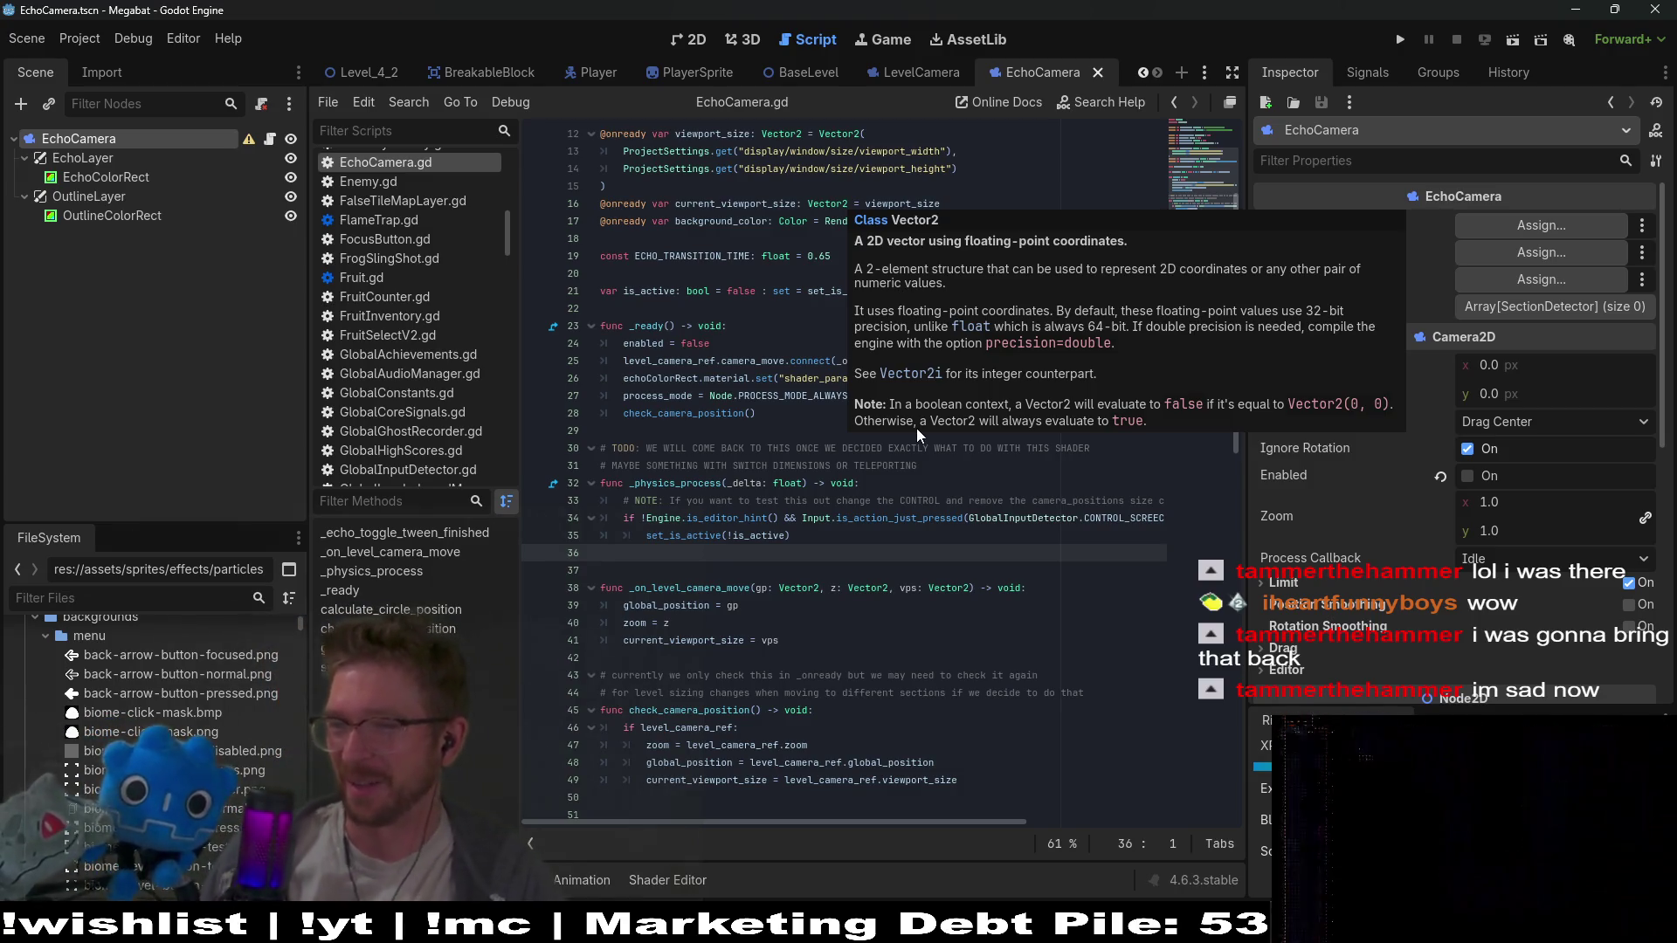
left_click(858, 536)
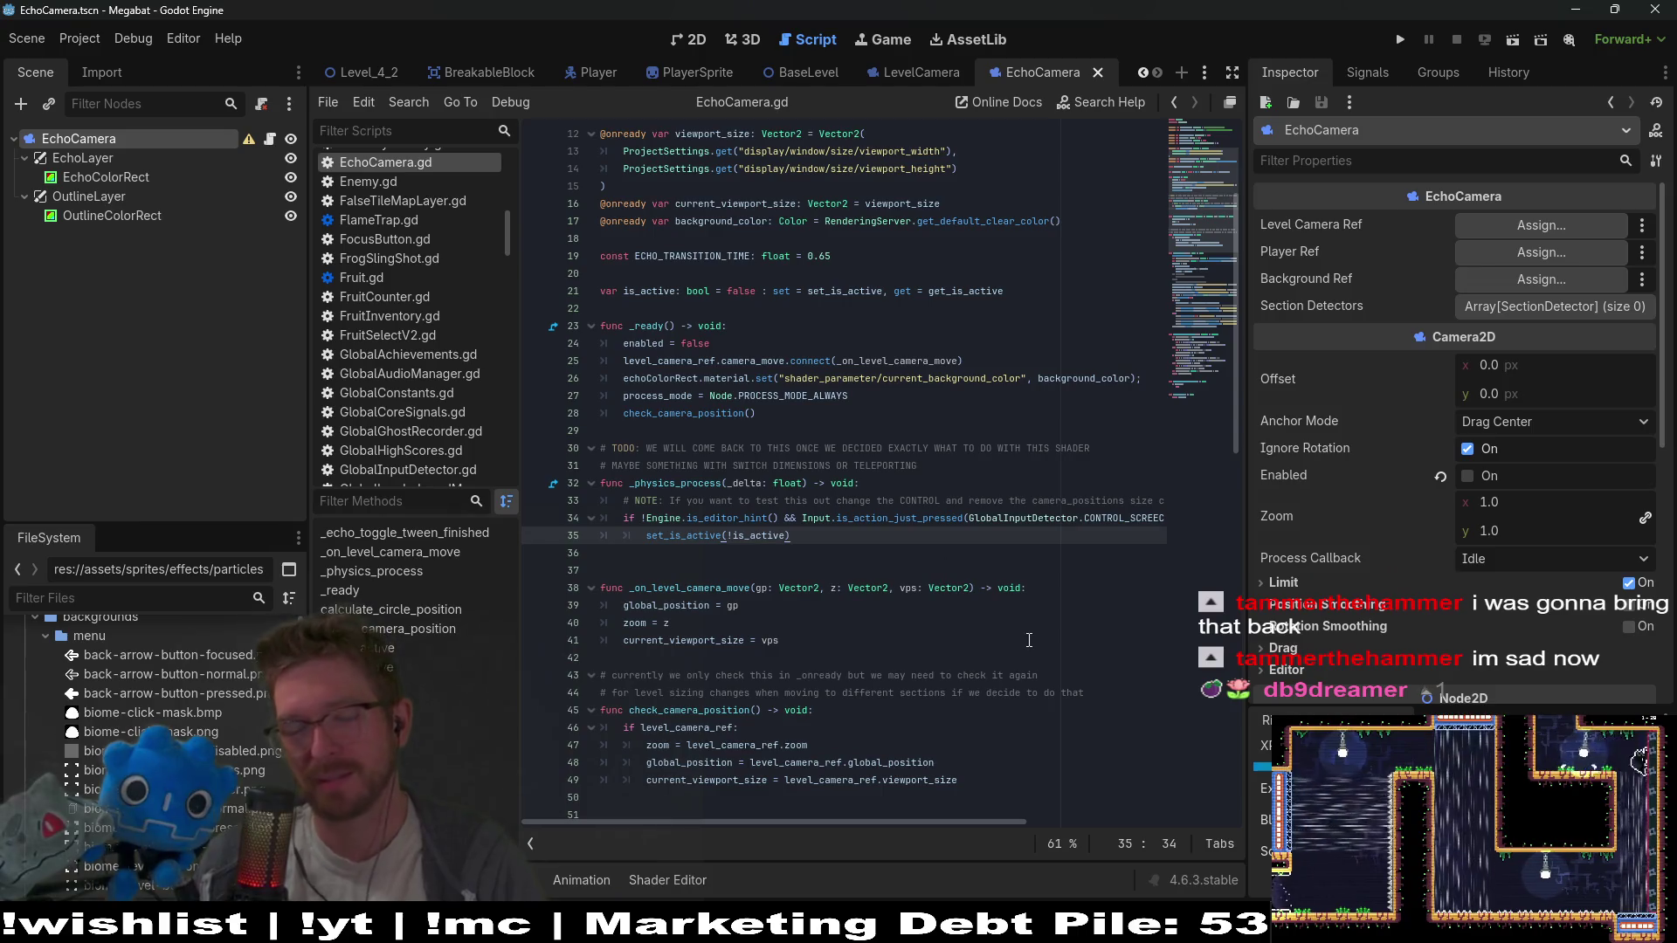
left_click(835, 560)
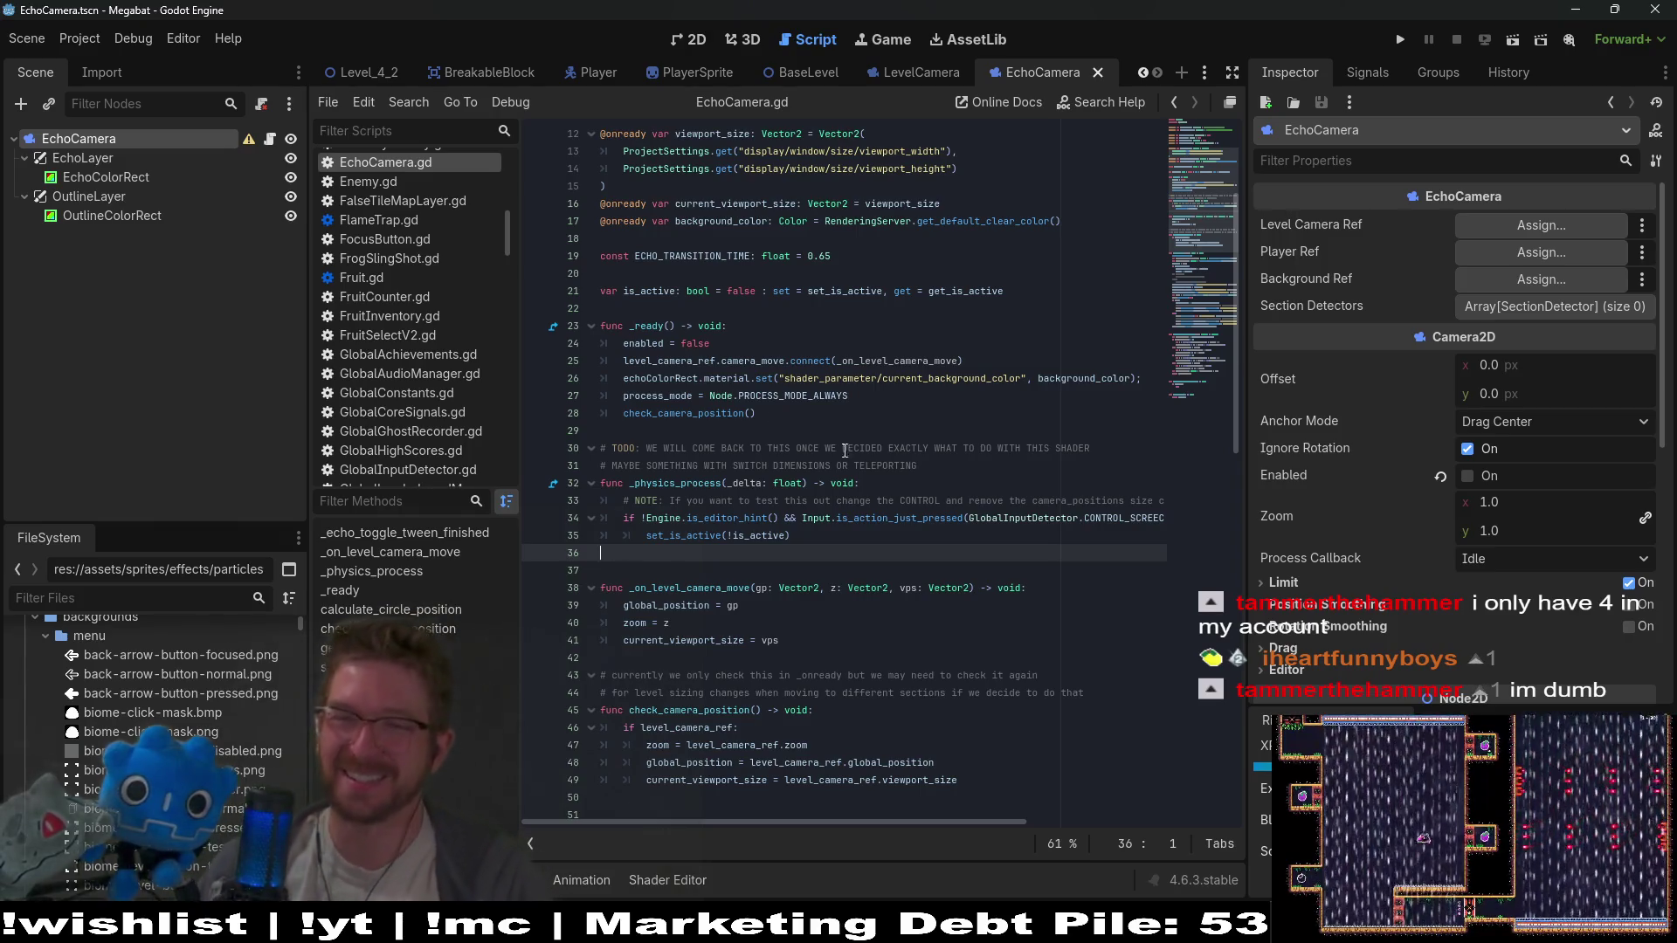
left_click(925, 468)
mouse_move(603, 448)
left_mouse_down()
mouse_move(925, 466)
mouse_move(601, 448)
left_mouse_up()
left_click(1020, 458)
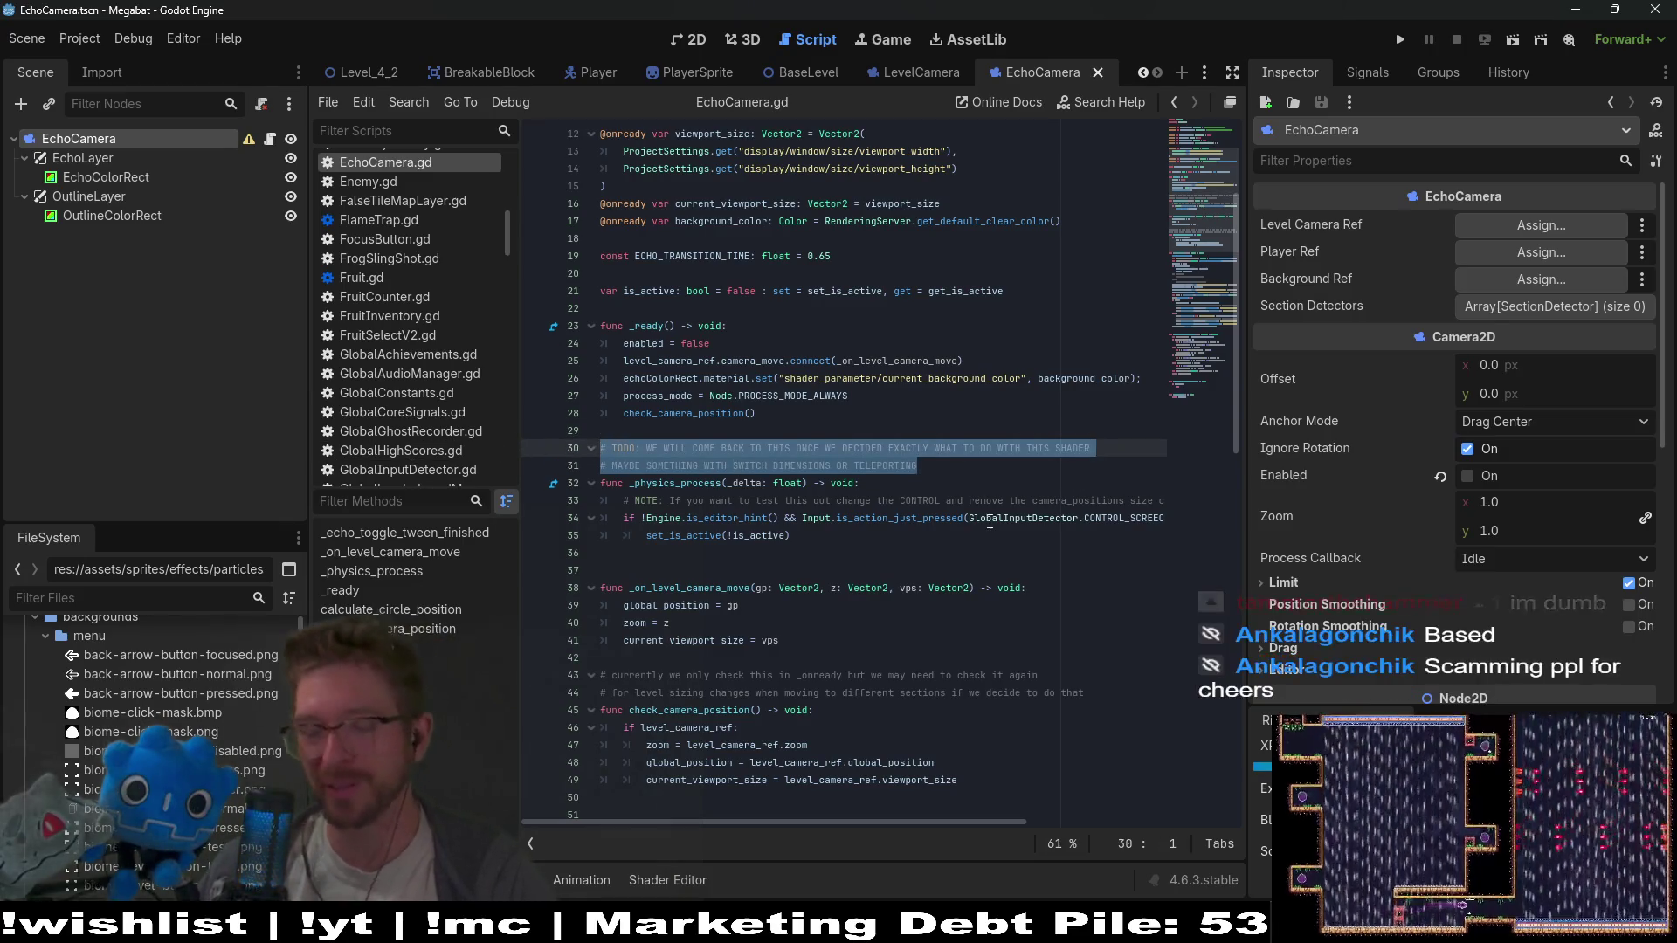
left_click(963, 470)
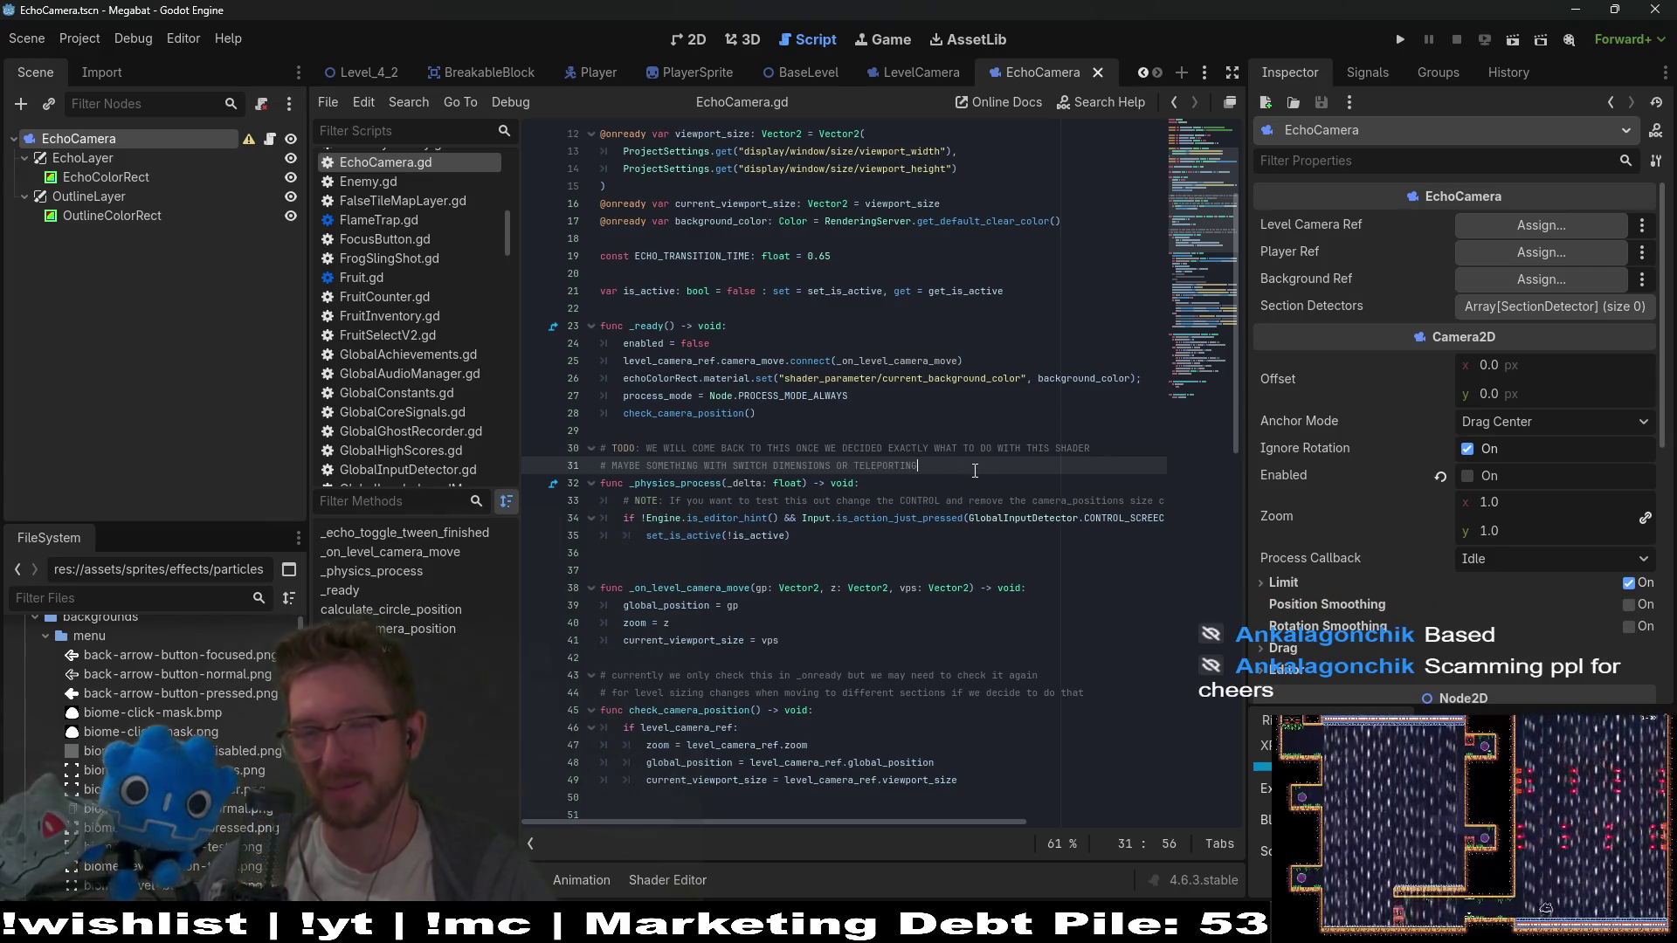
mouse_move(972, 471)
left_mouse_down()
mouse_move(621, 467)
mouse_move(524, 446)
left_mouse_up()
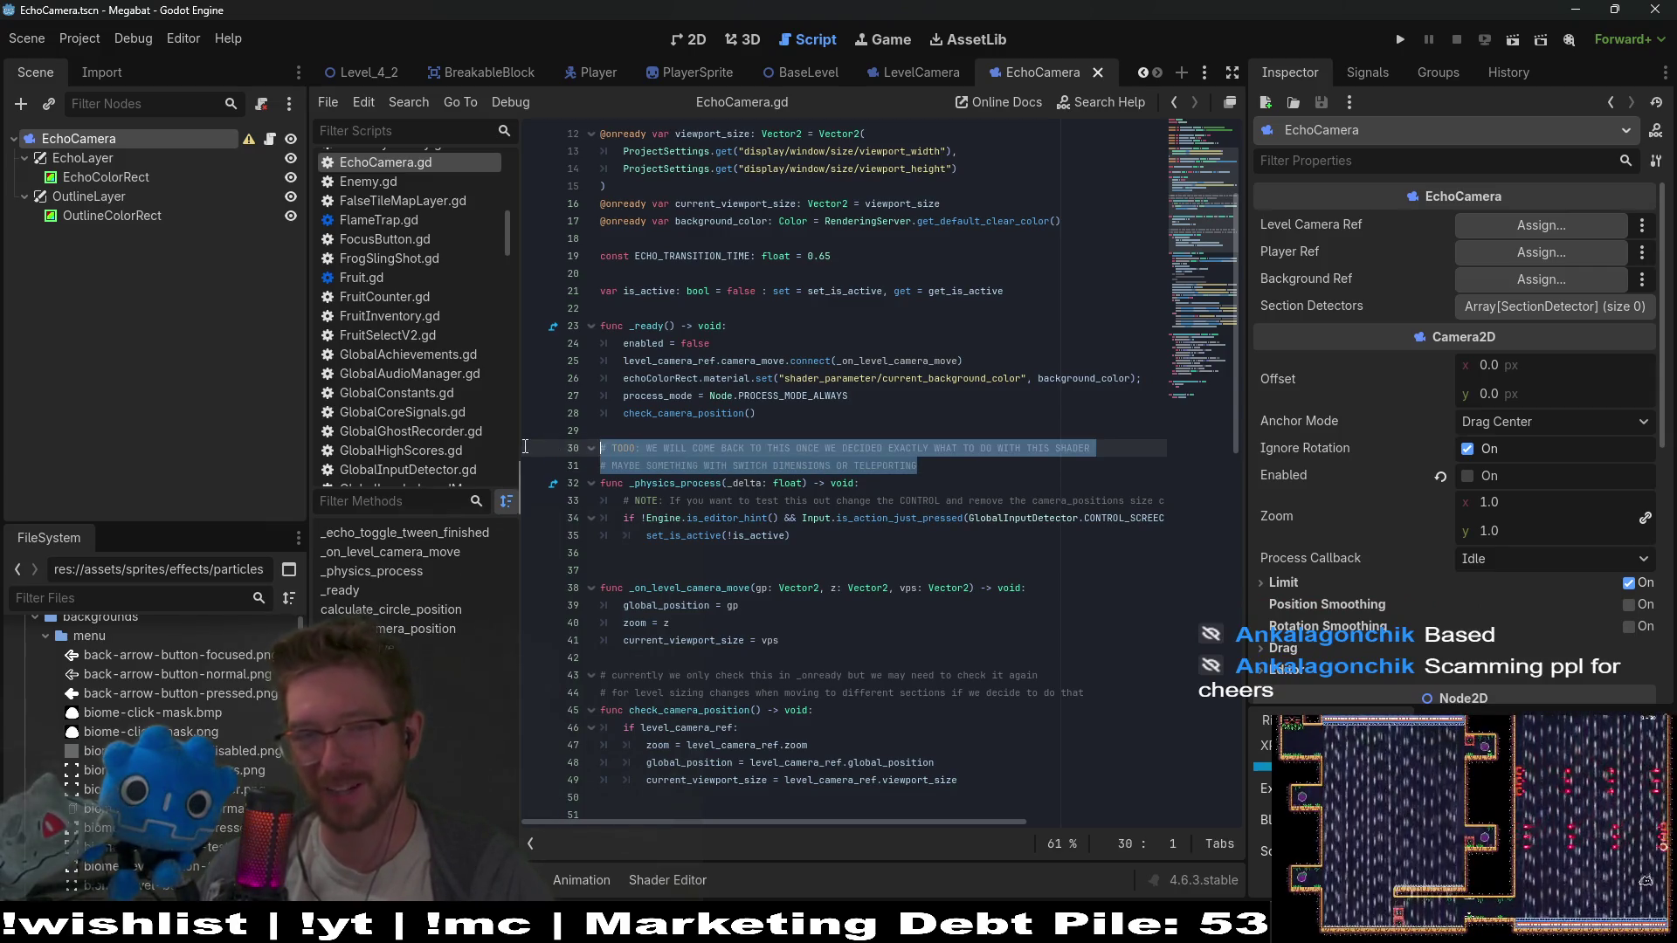
left_click_drag(1008, 464, 525, 446)
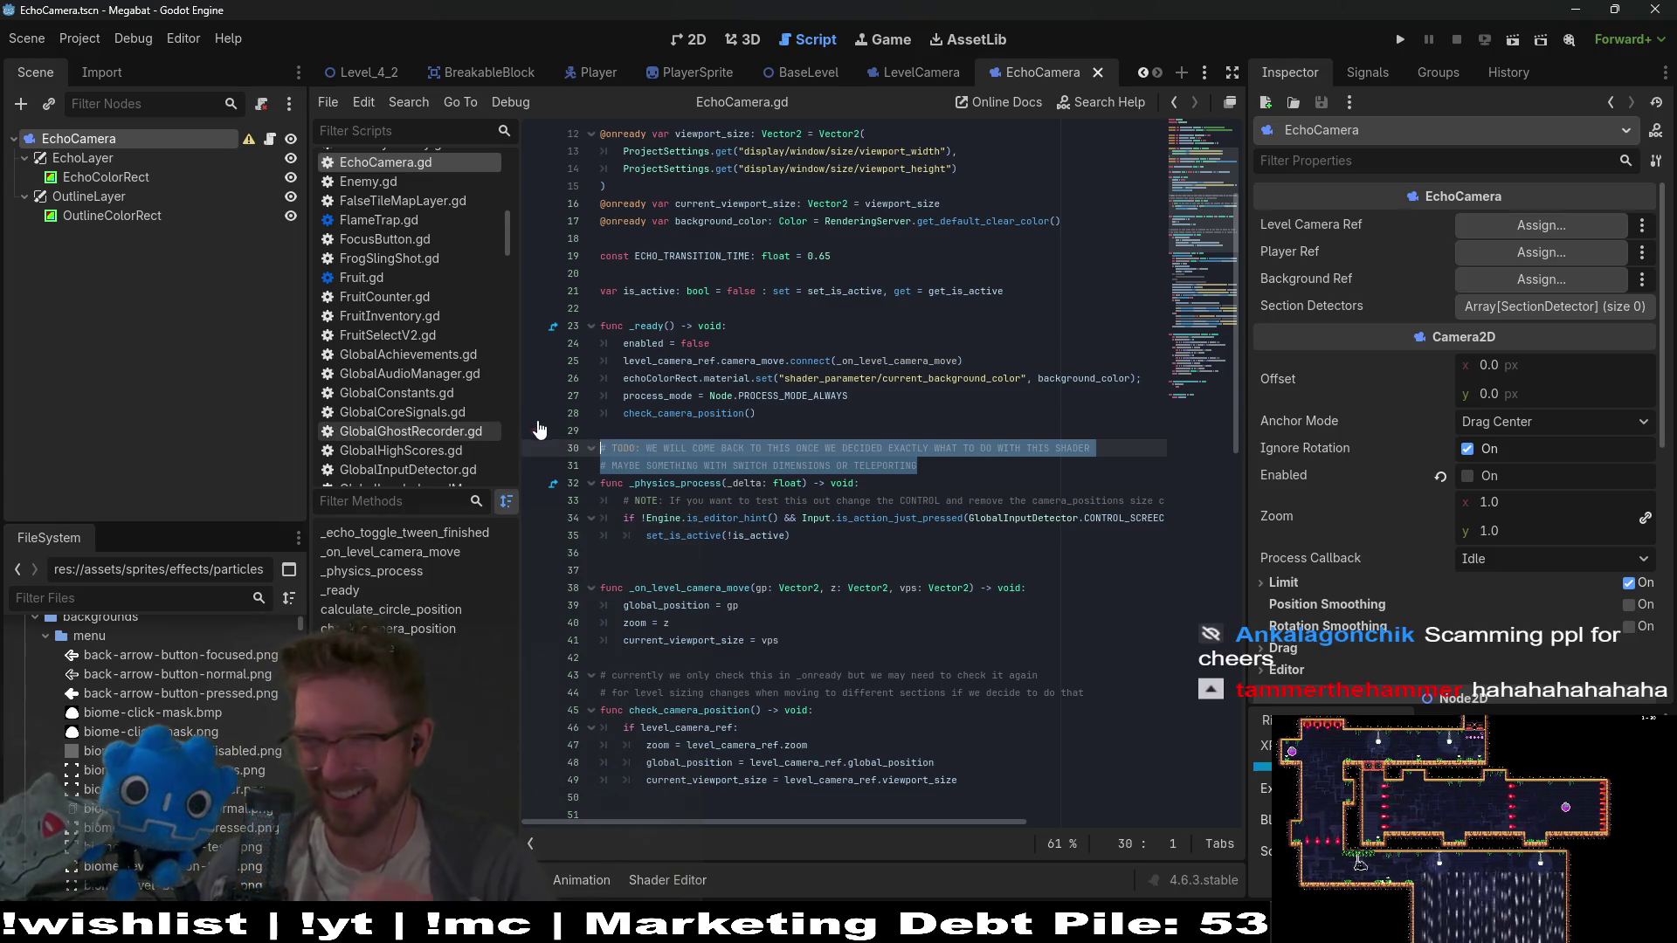
left_click(948, 470)
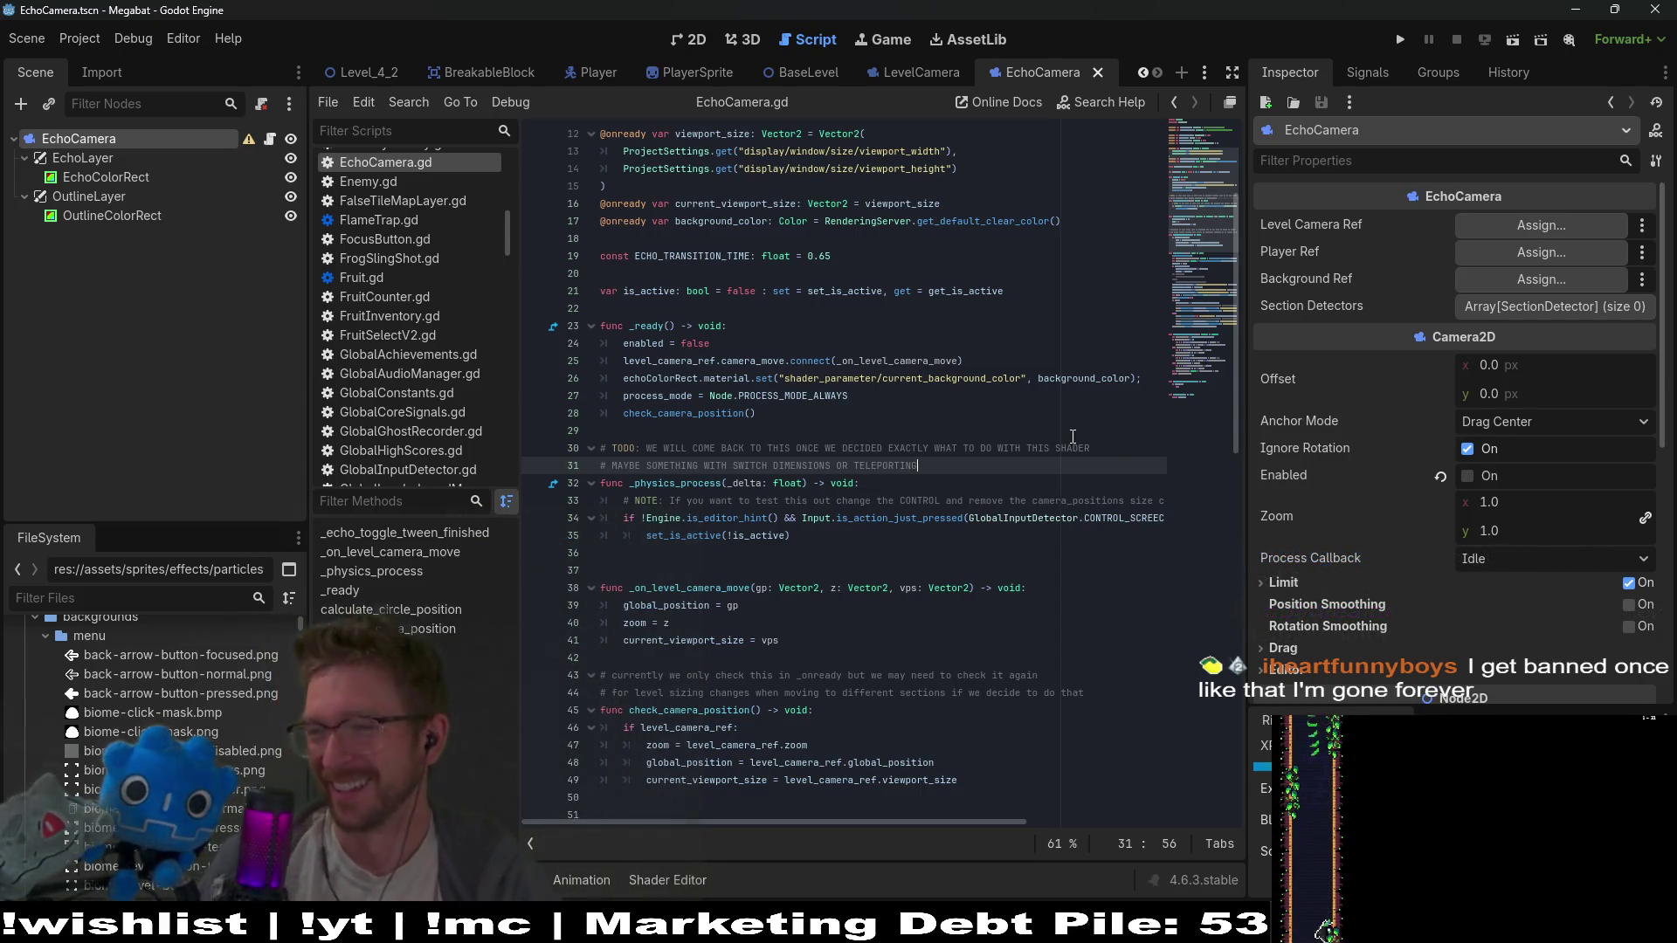
left_click(1000, 451)
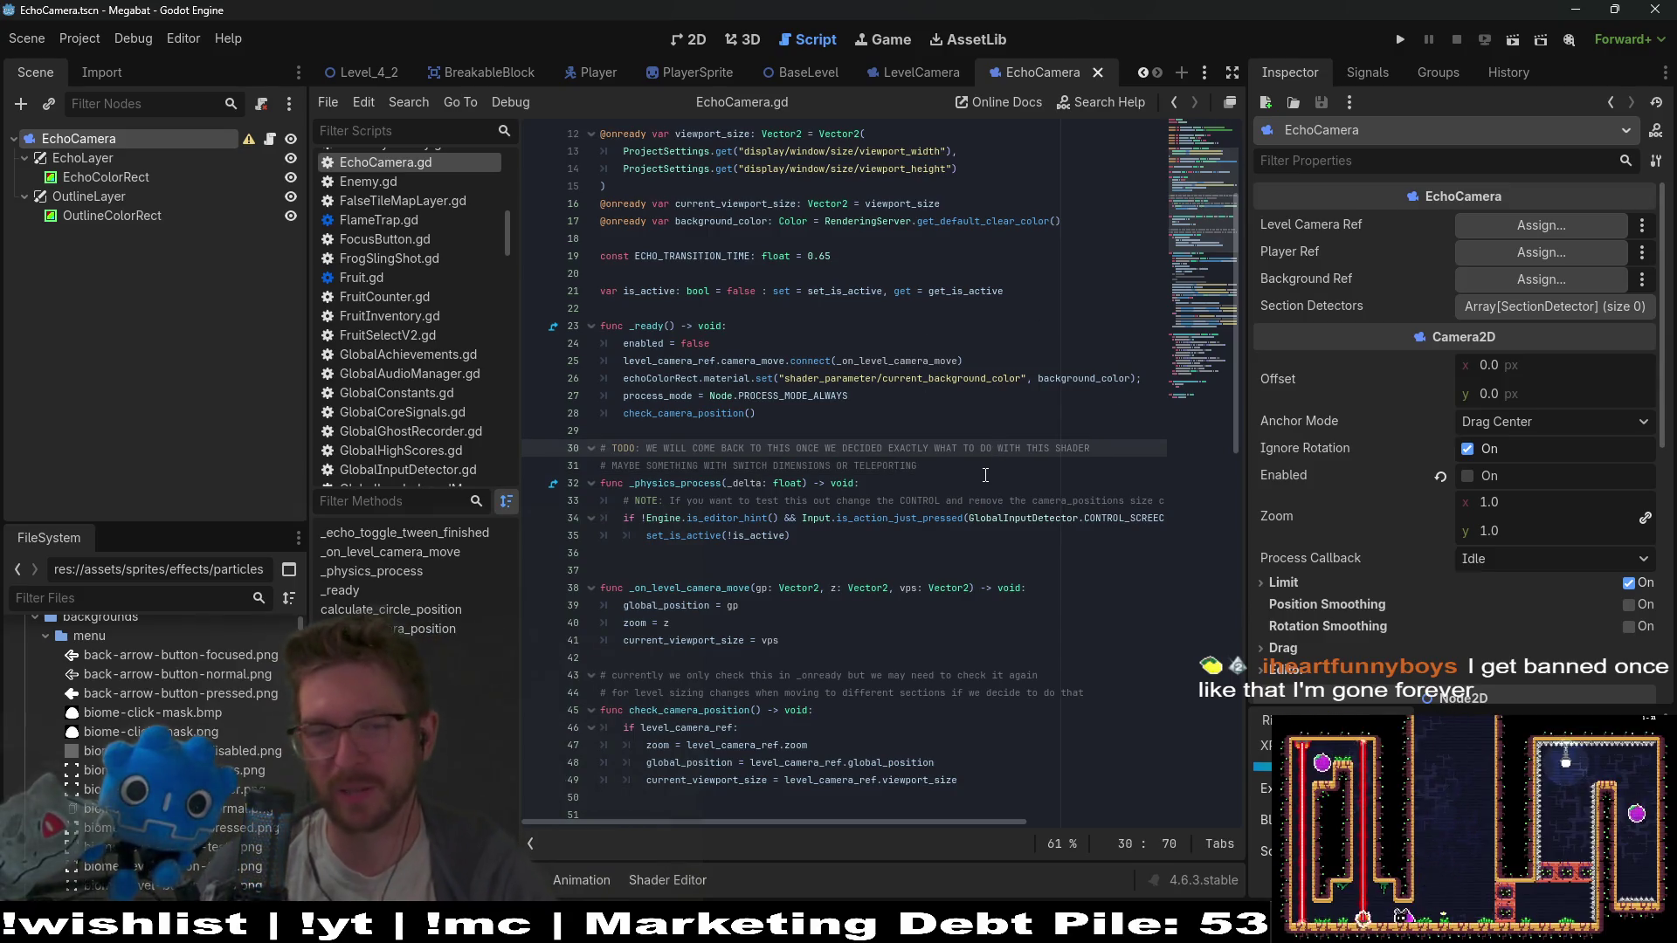
left_click(974, 470)
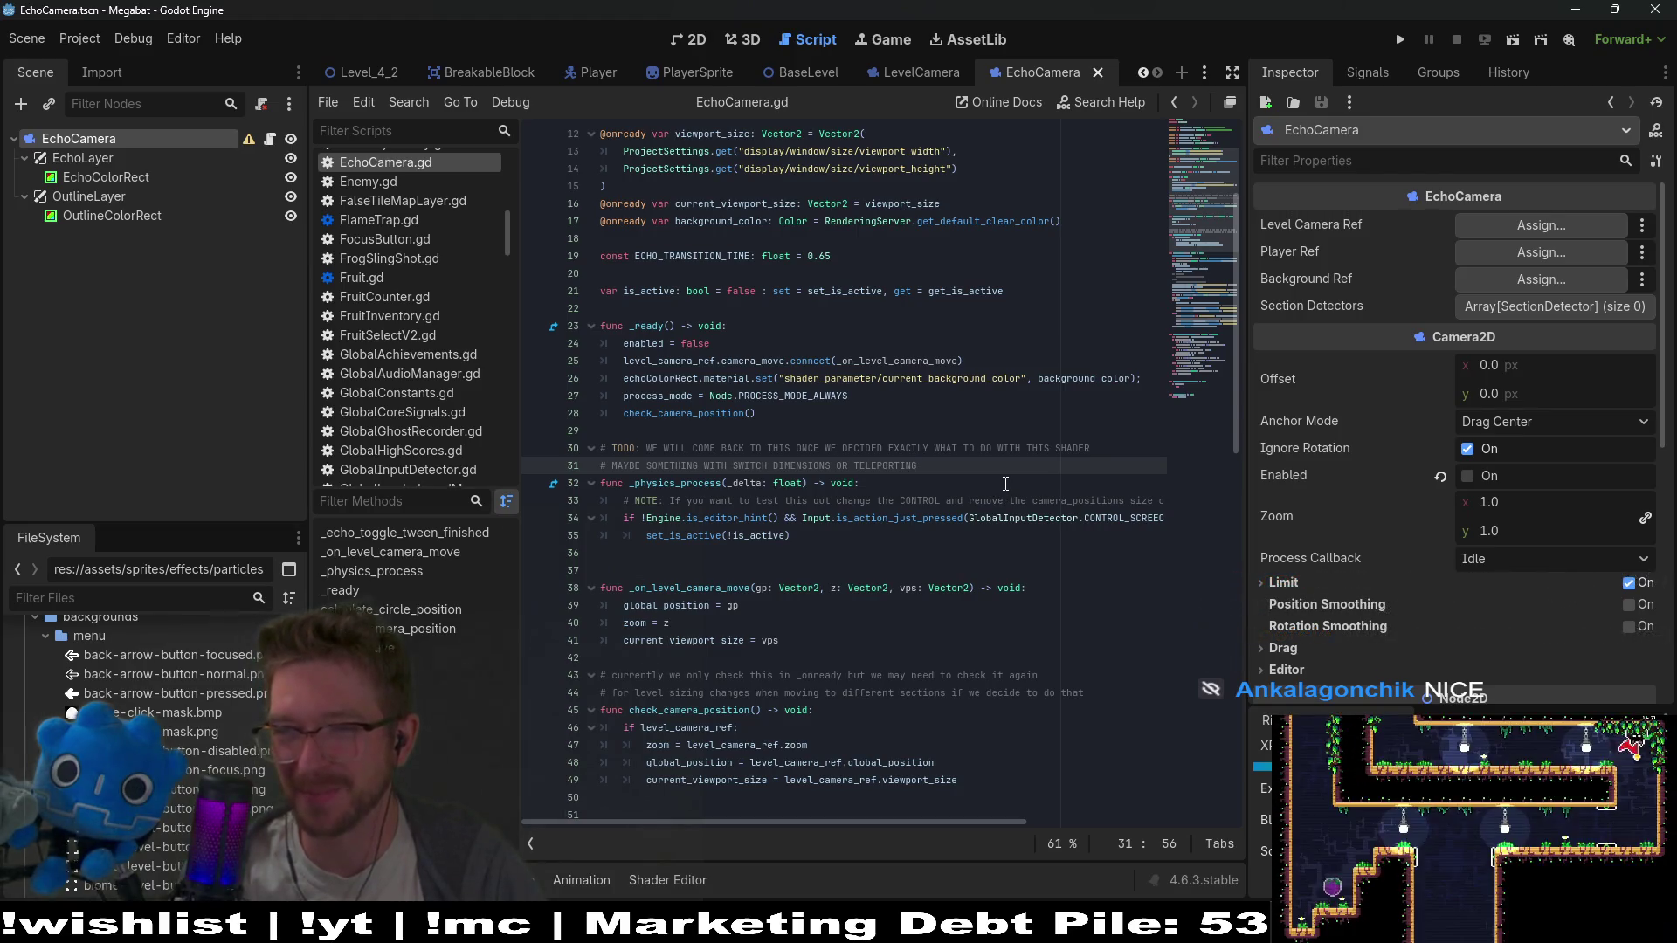
left_click(876, 503)
left_click(825, 431)
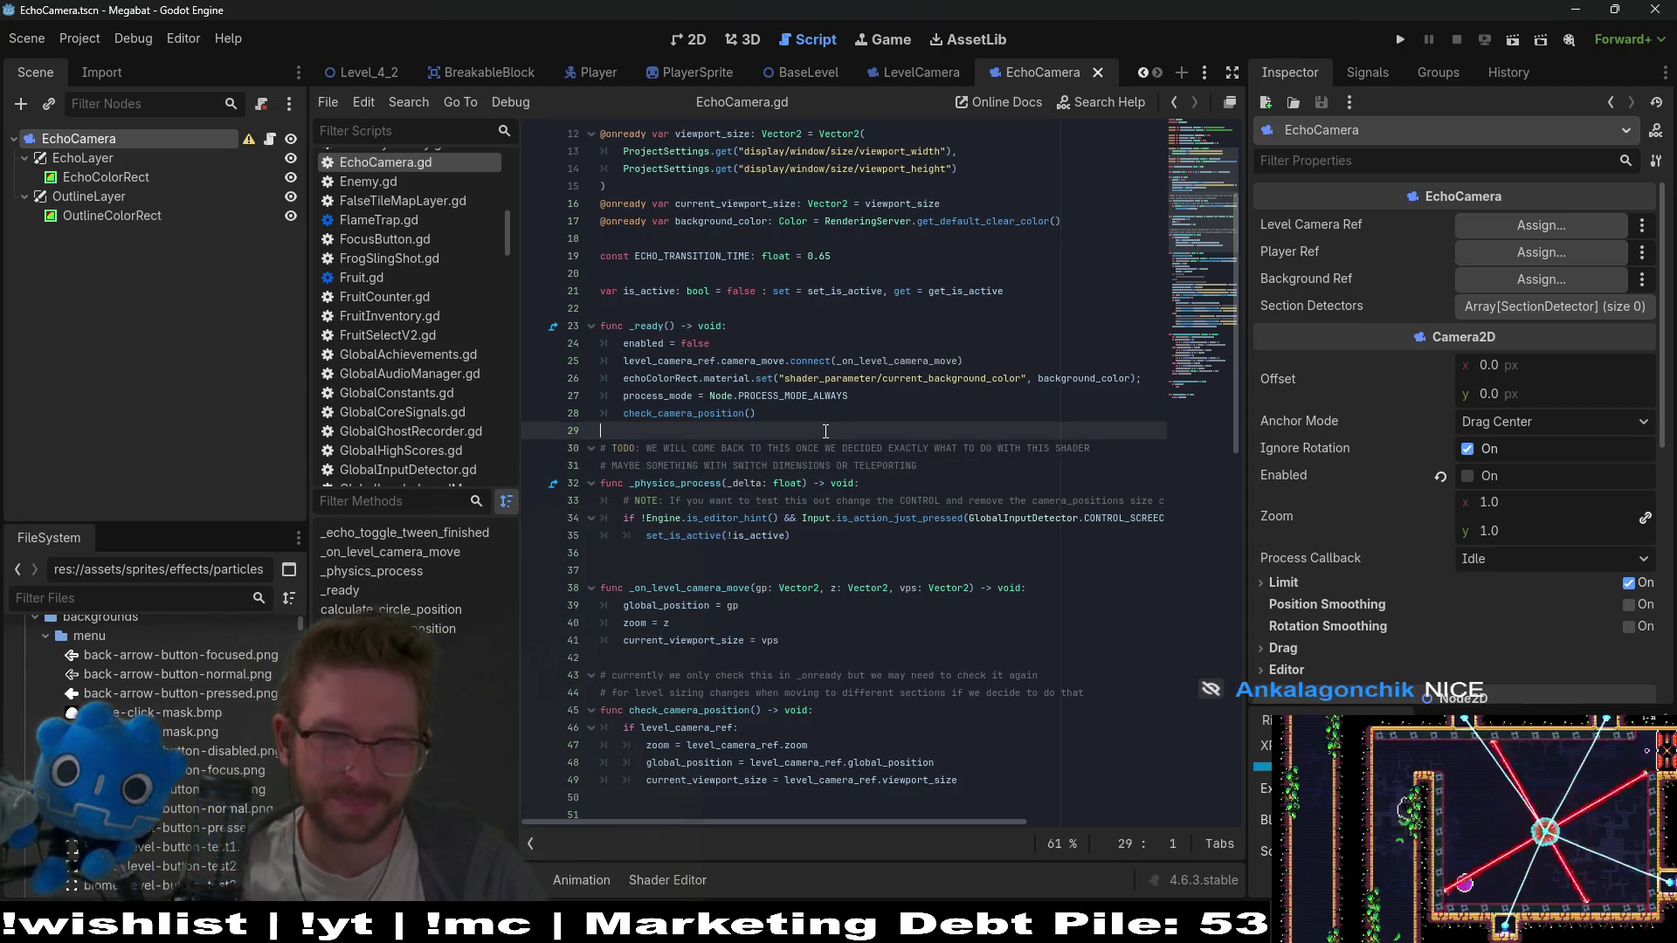
scroll(828, 432, "down", 2)
left_click(710, 471)
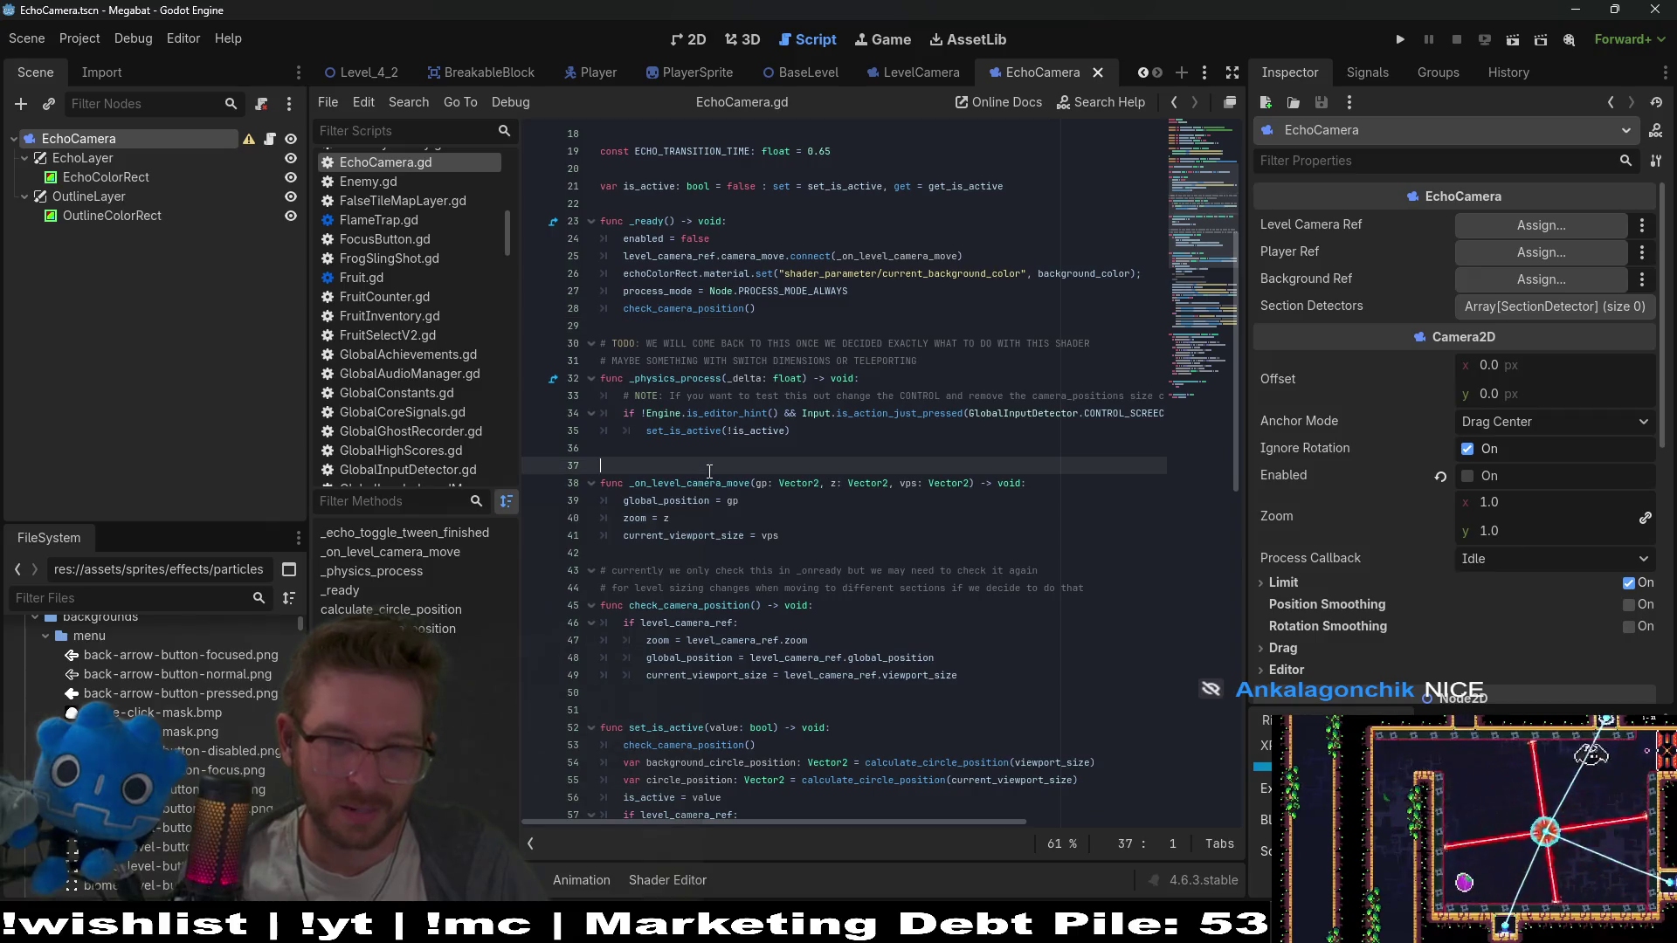
scroll(853, 492, "down", 1)
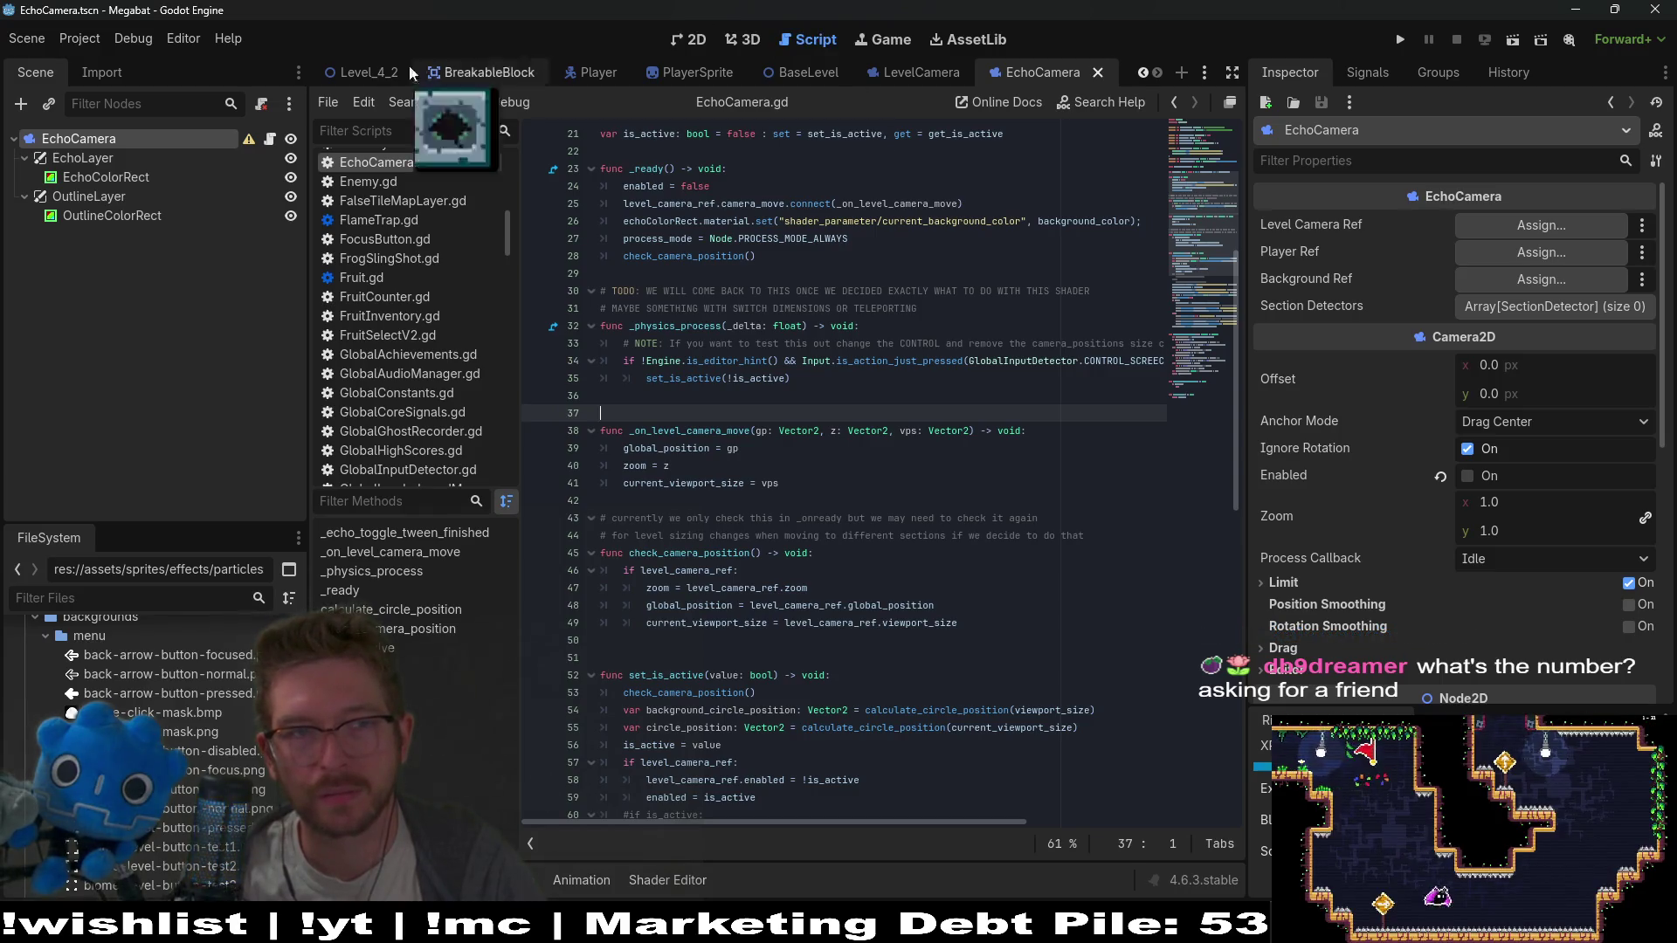
left_click(1398, 39)
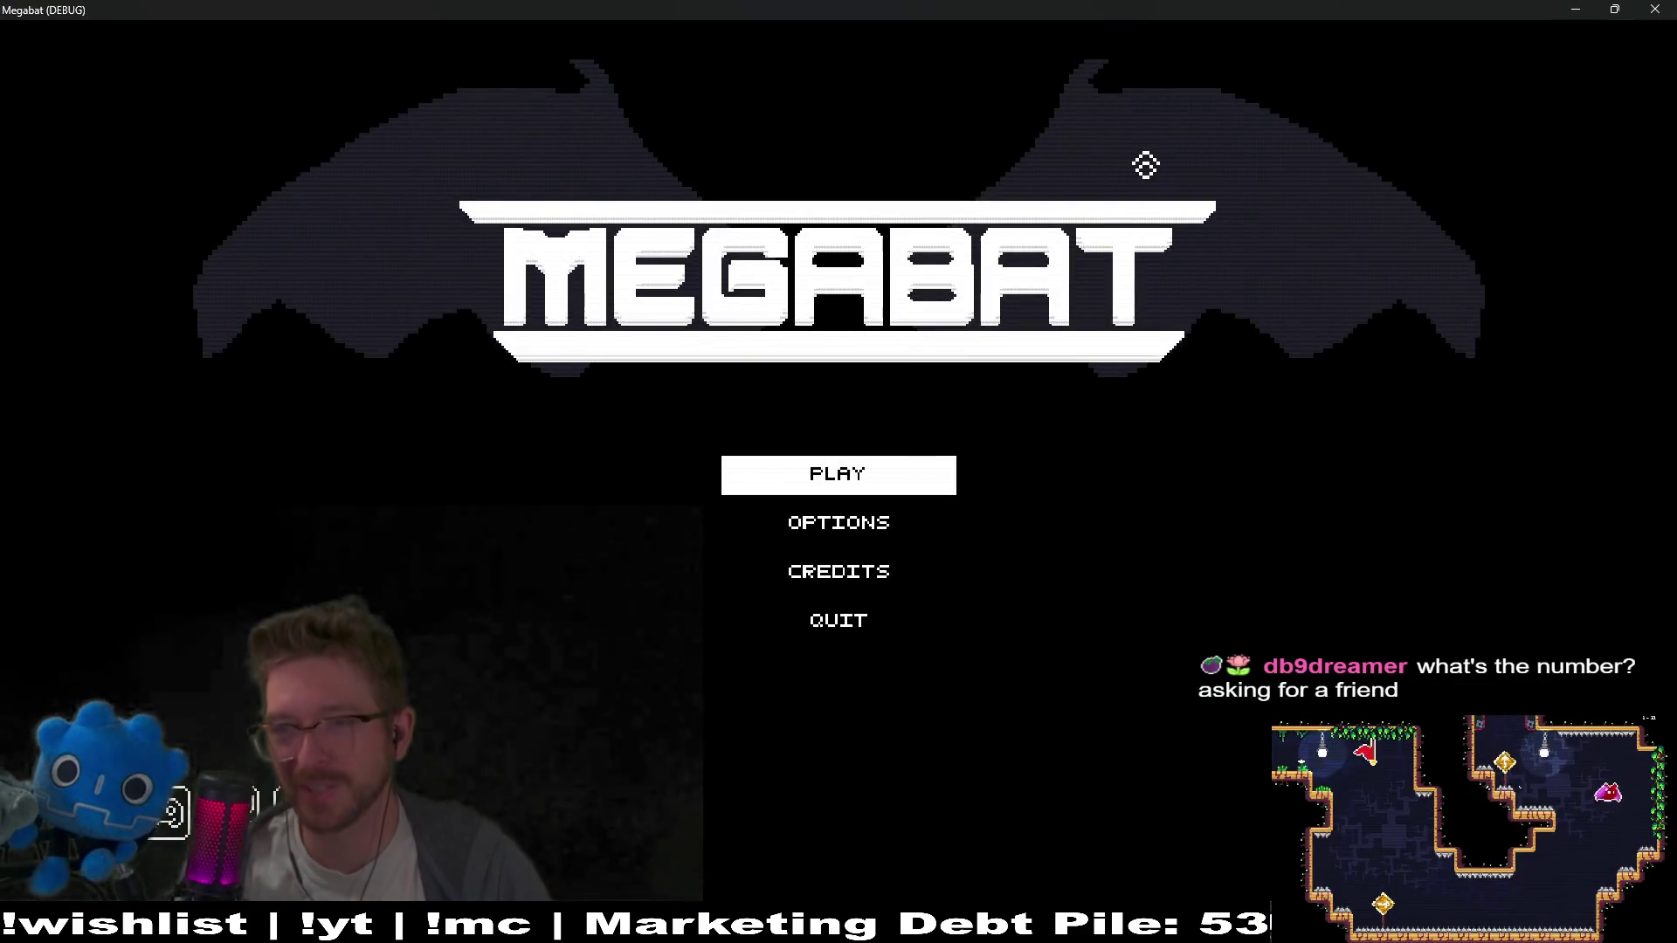
Play with the first save profile and launch level 01 of the second world
left_click(859, 473)
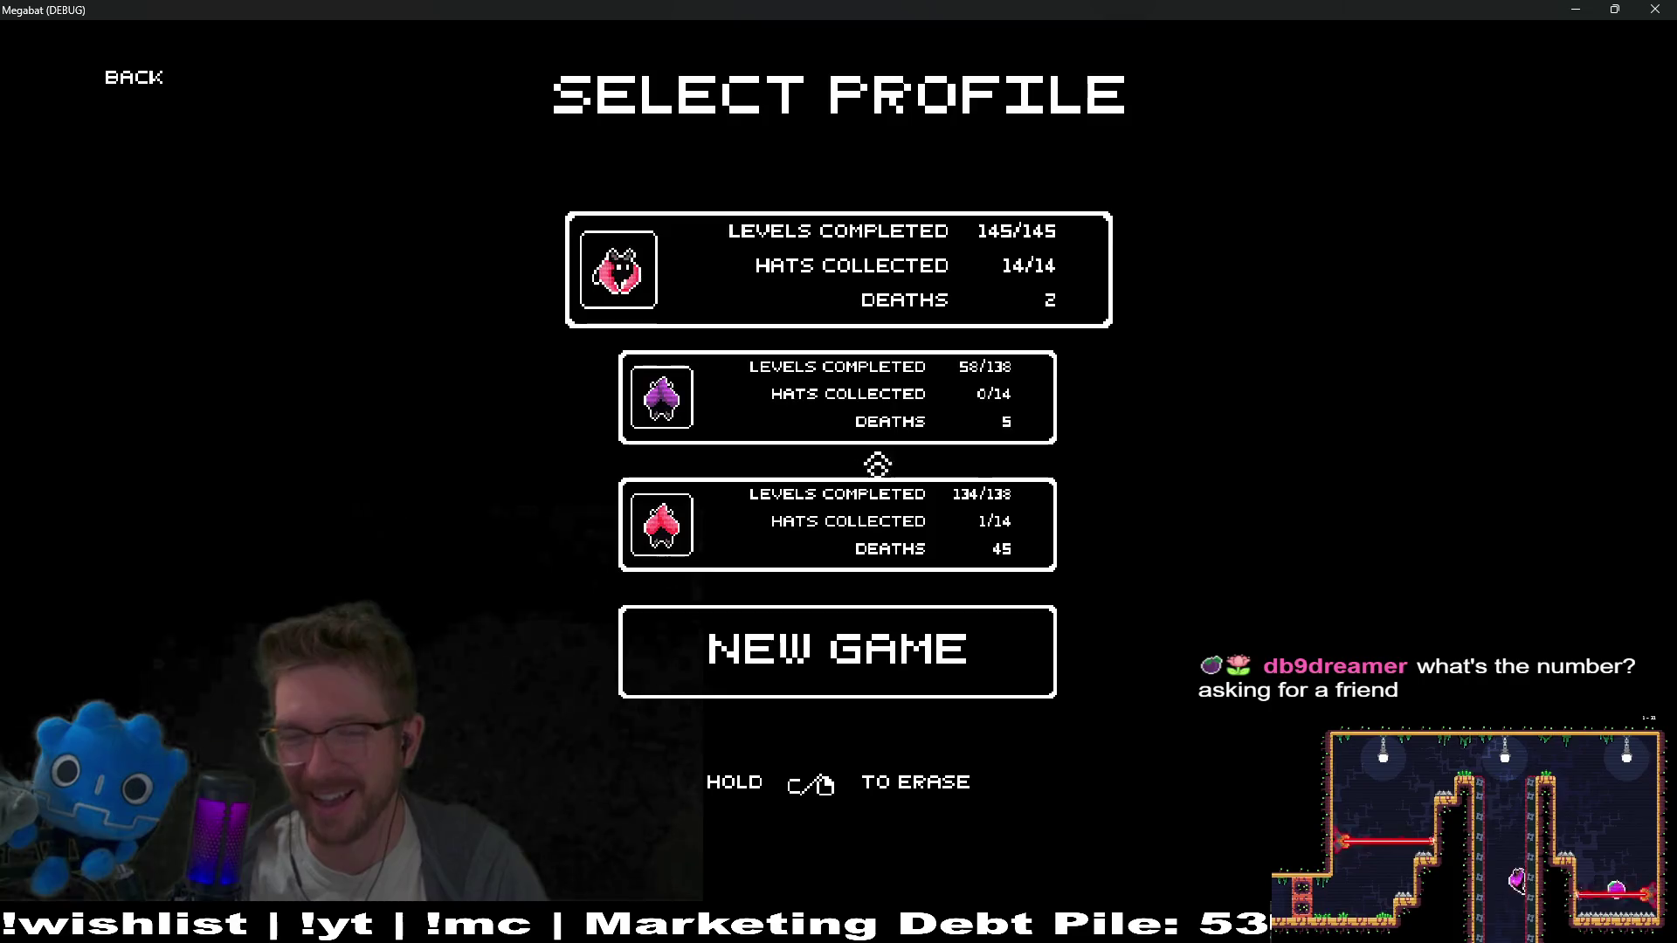
left_click(850, 281)
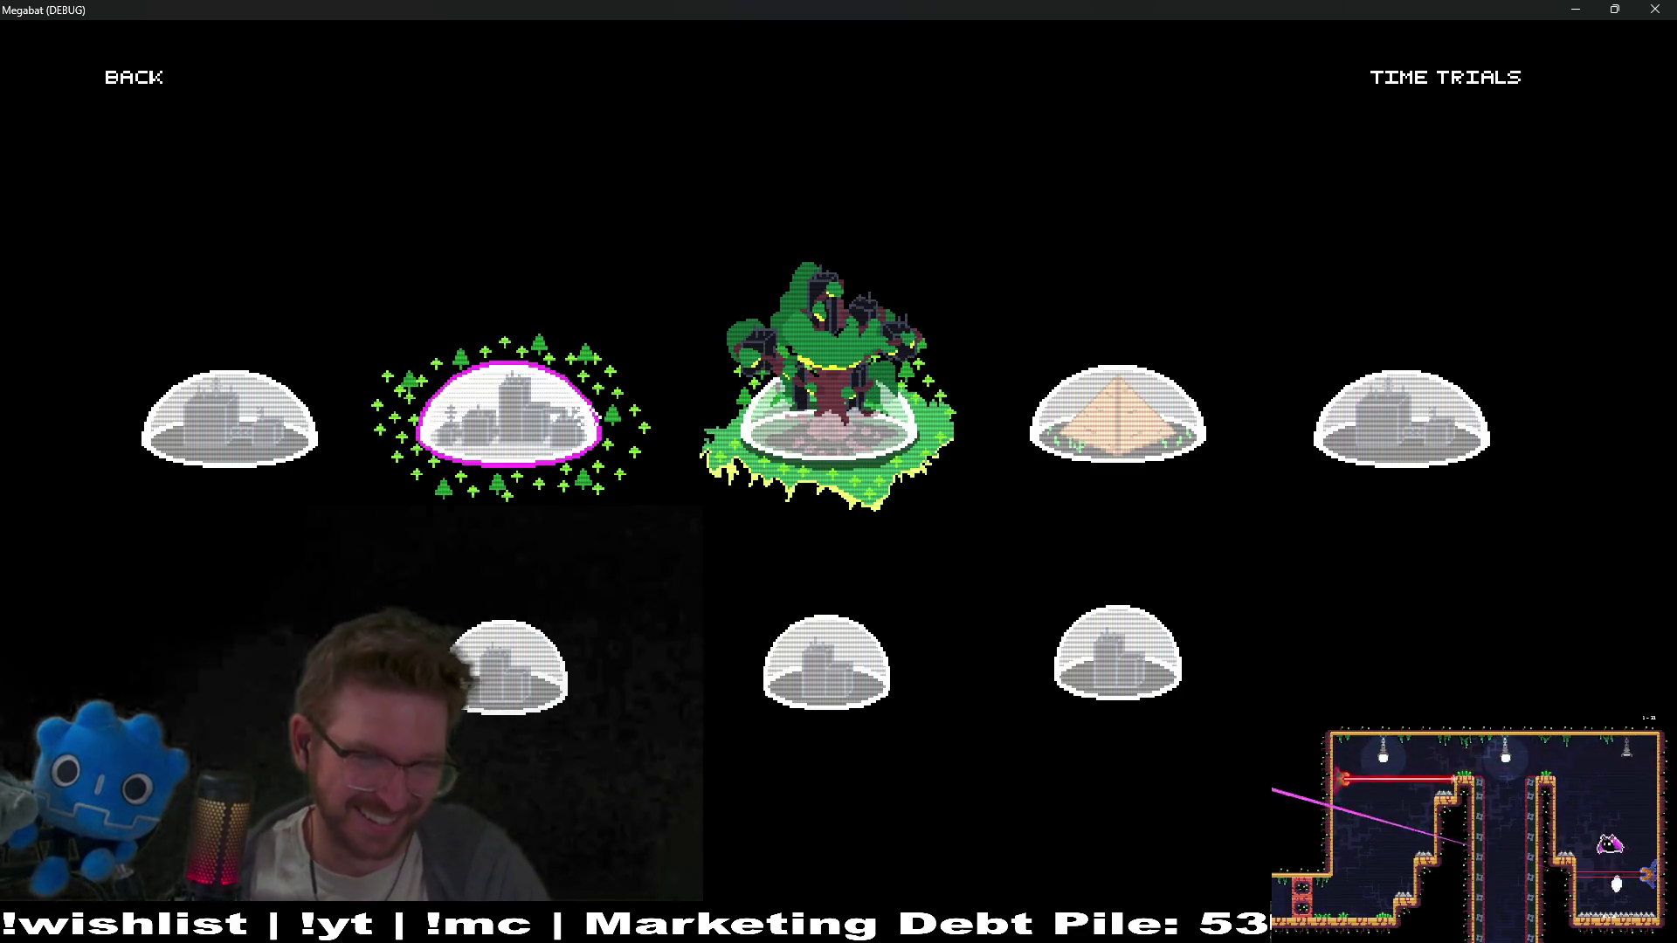
left_click(515, 415)
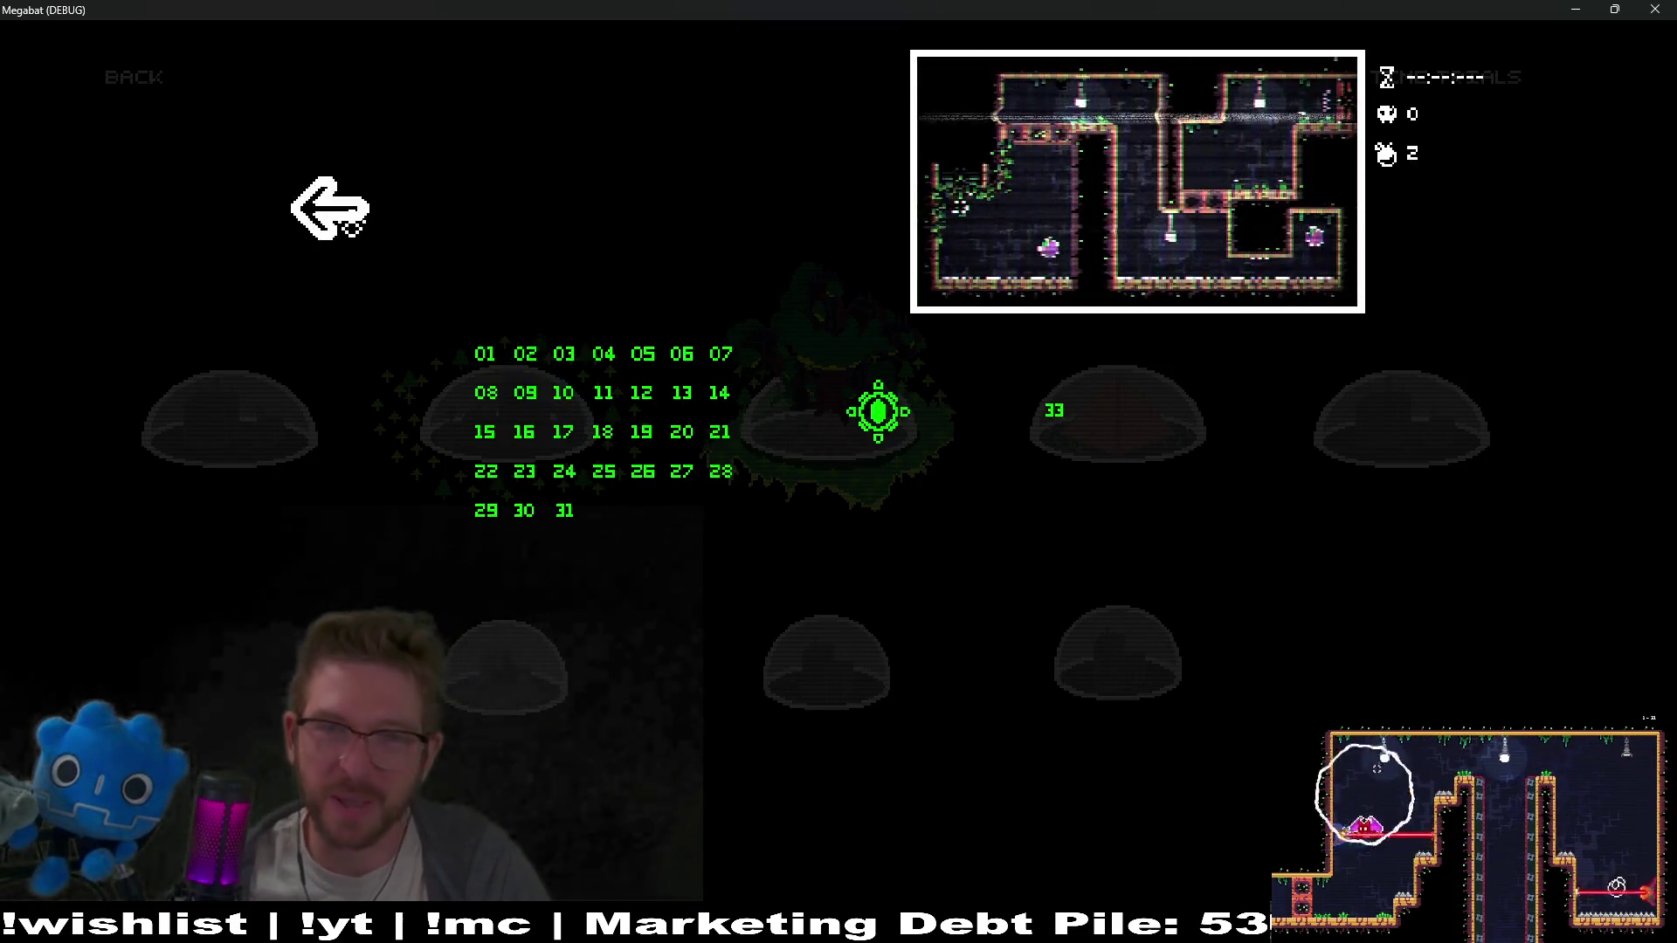
left_click(333, 211)
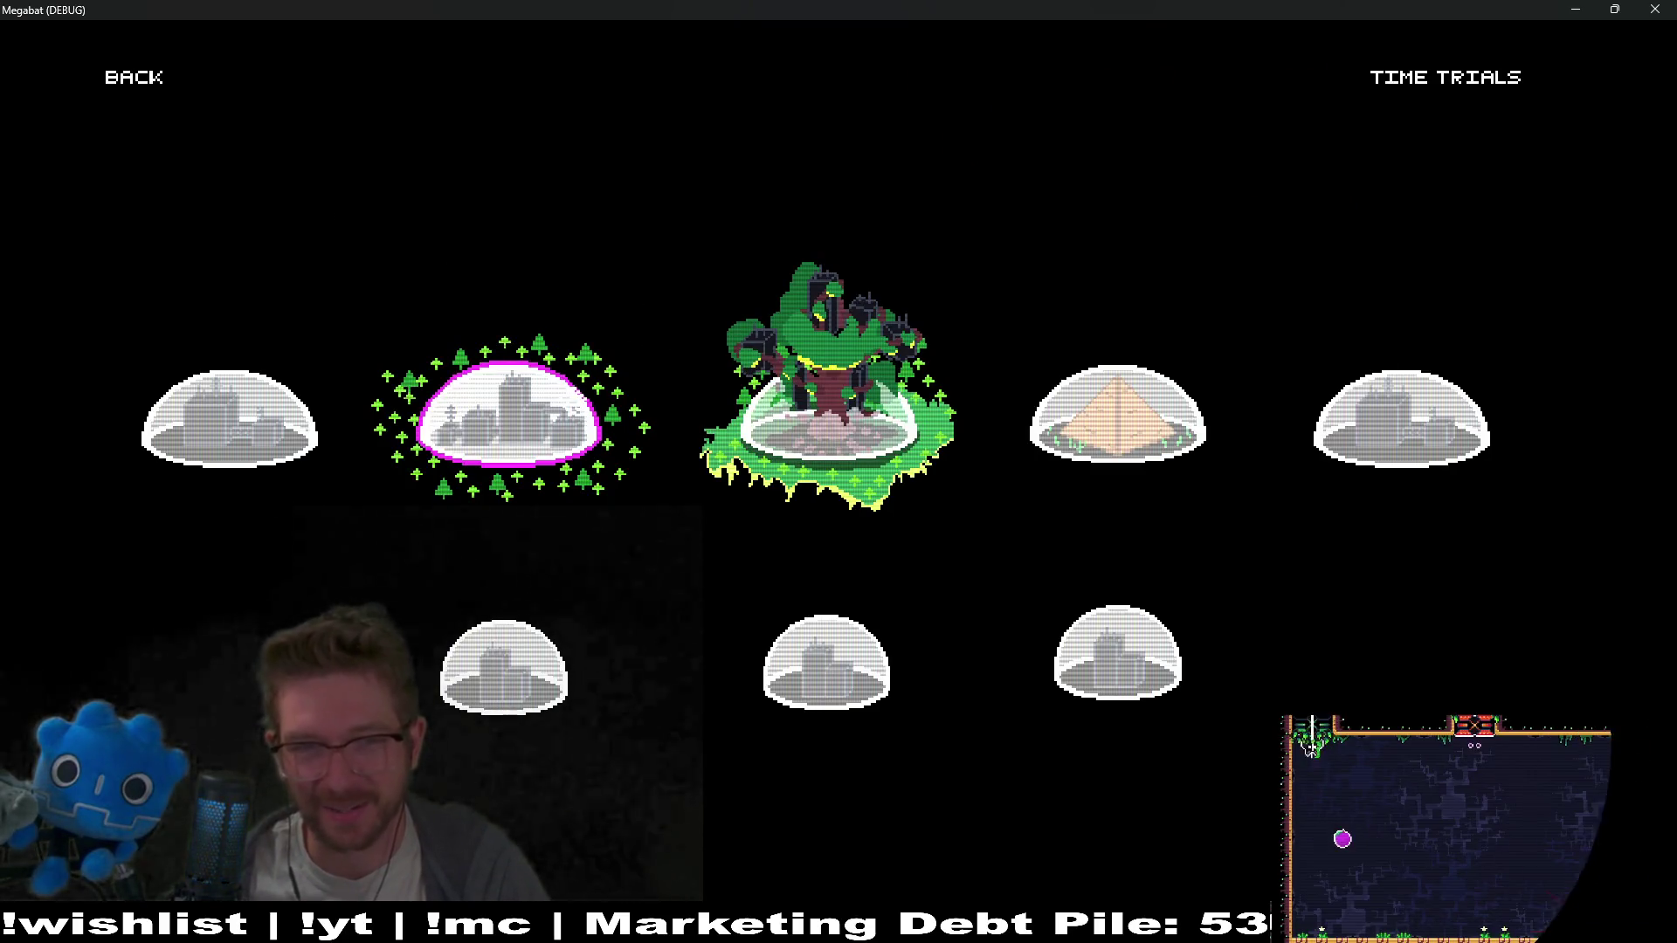
left_click(524, 415)
key("Return")
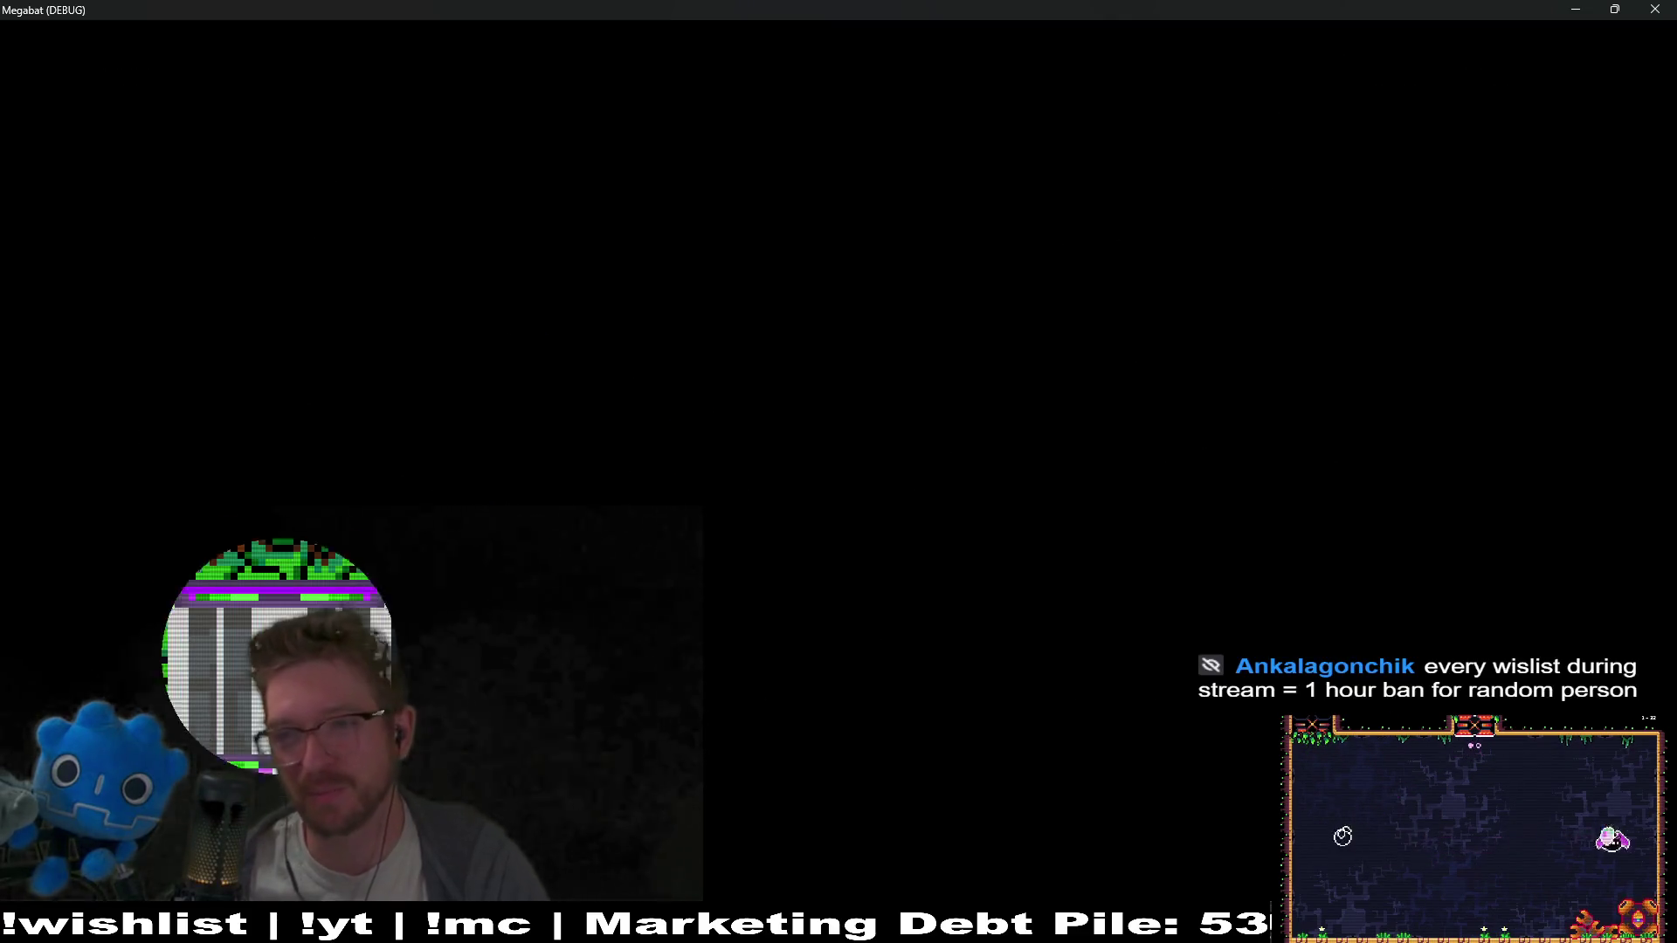
Fly the bat through level 2-1 firing echolocation rings with Space, then switch back to Godot
key("Up")
key("Left")
key("Right")
key("Up")
key("Left")
key("Right")
key("space")
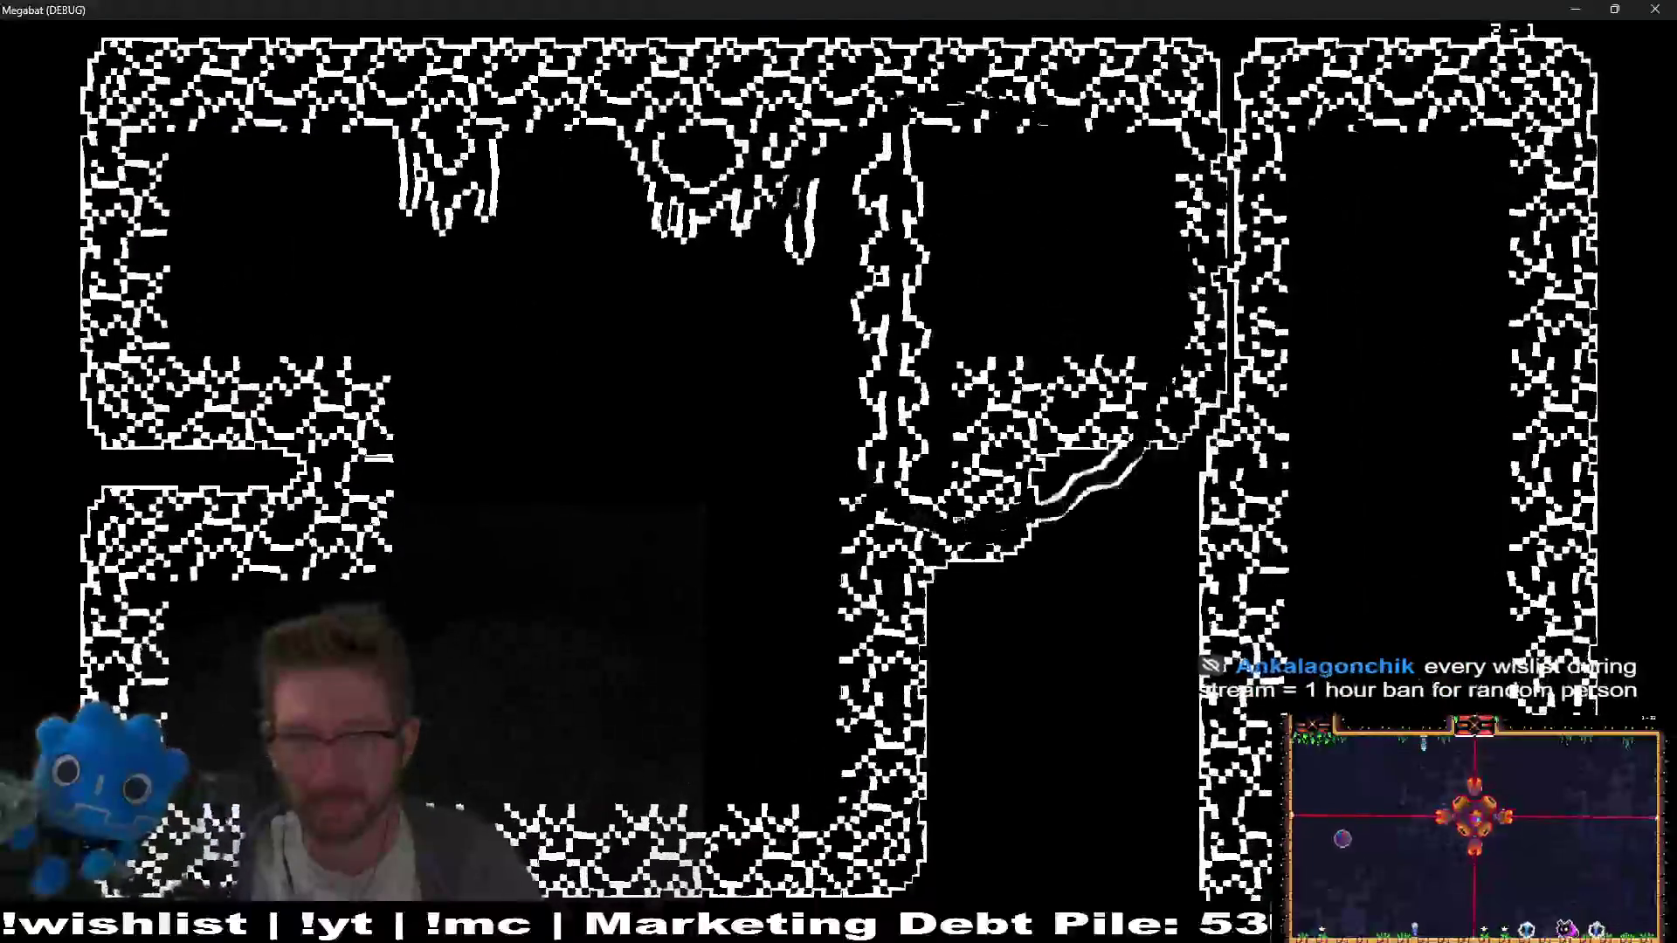
key("space")
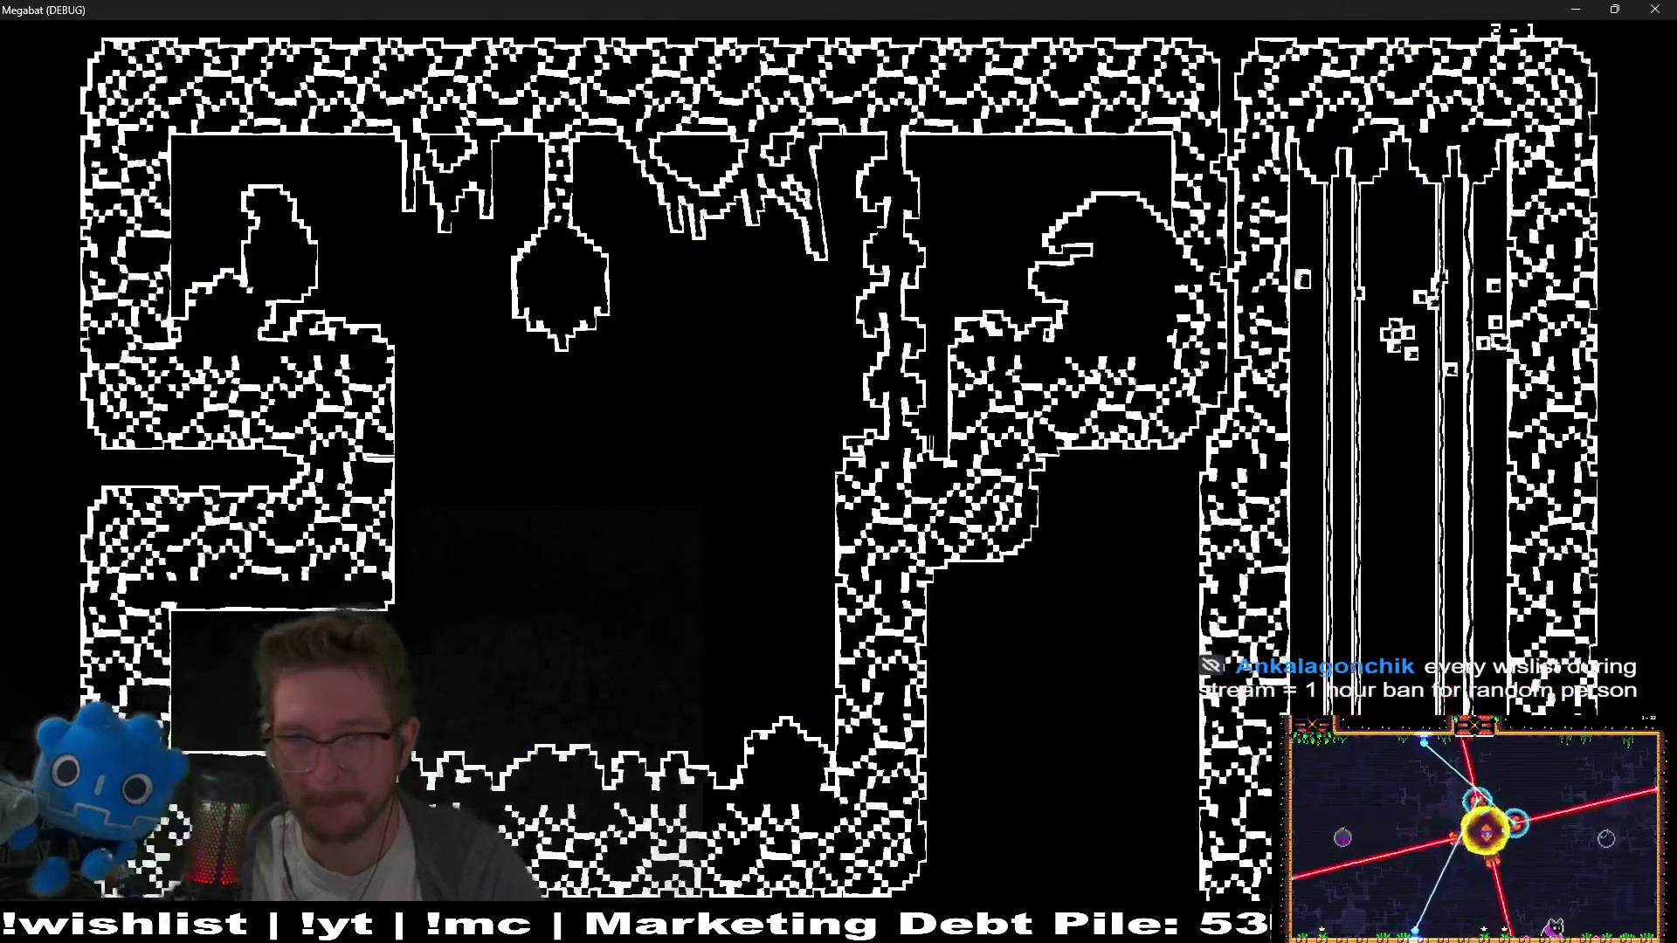
key("Right")
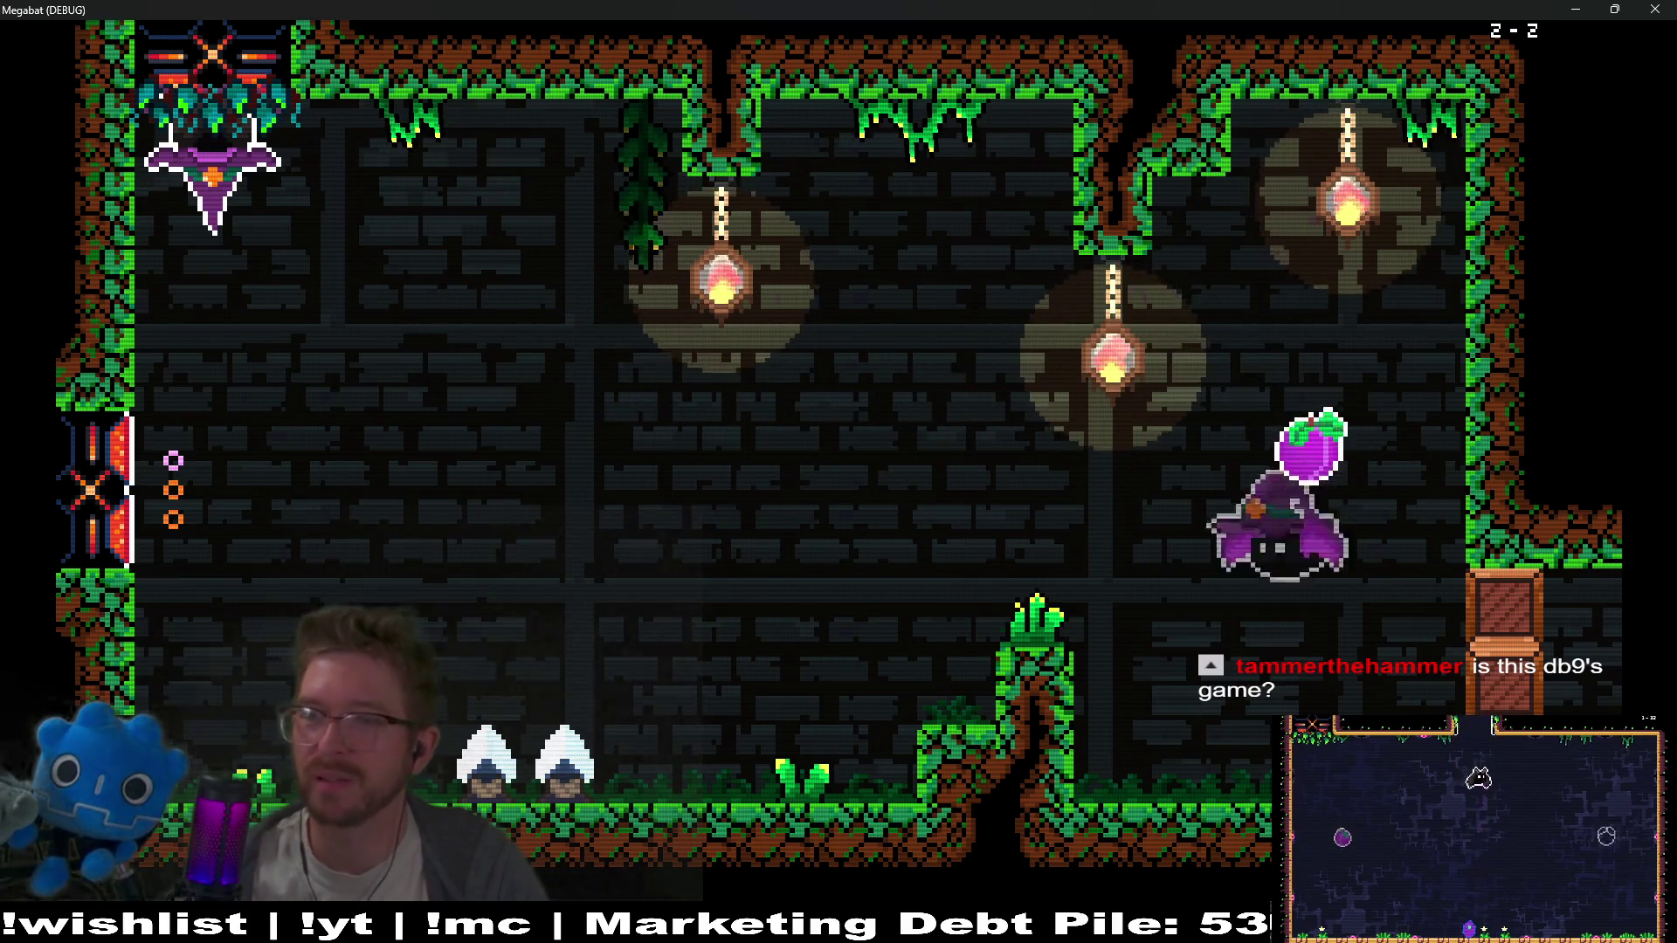
key("alt+Tab")
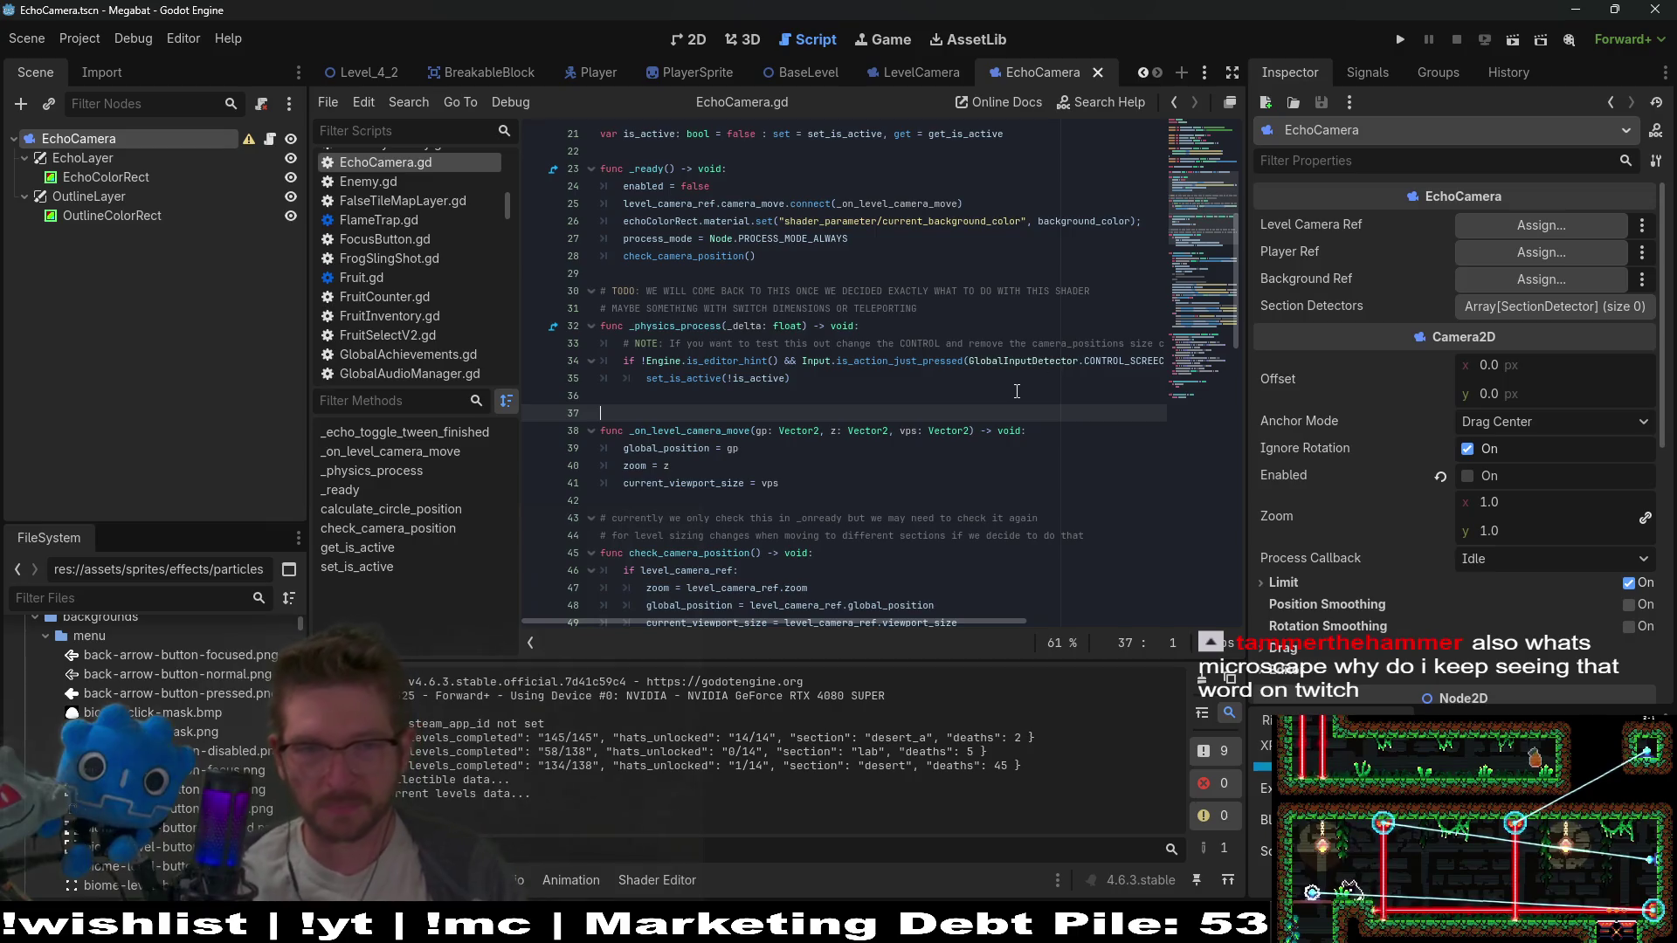
key("Up")
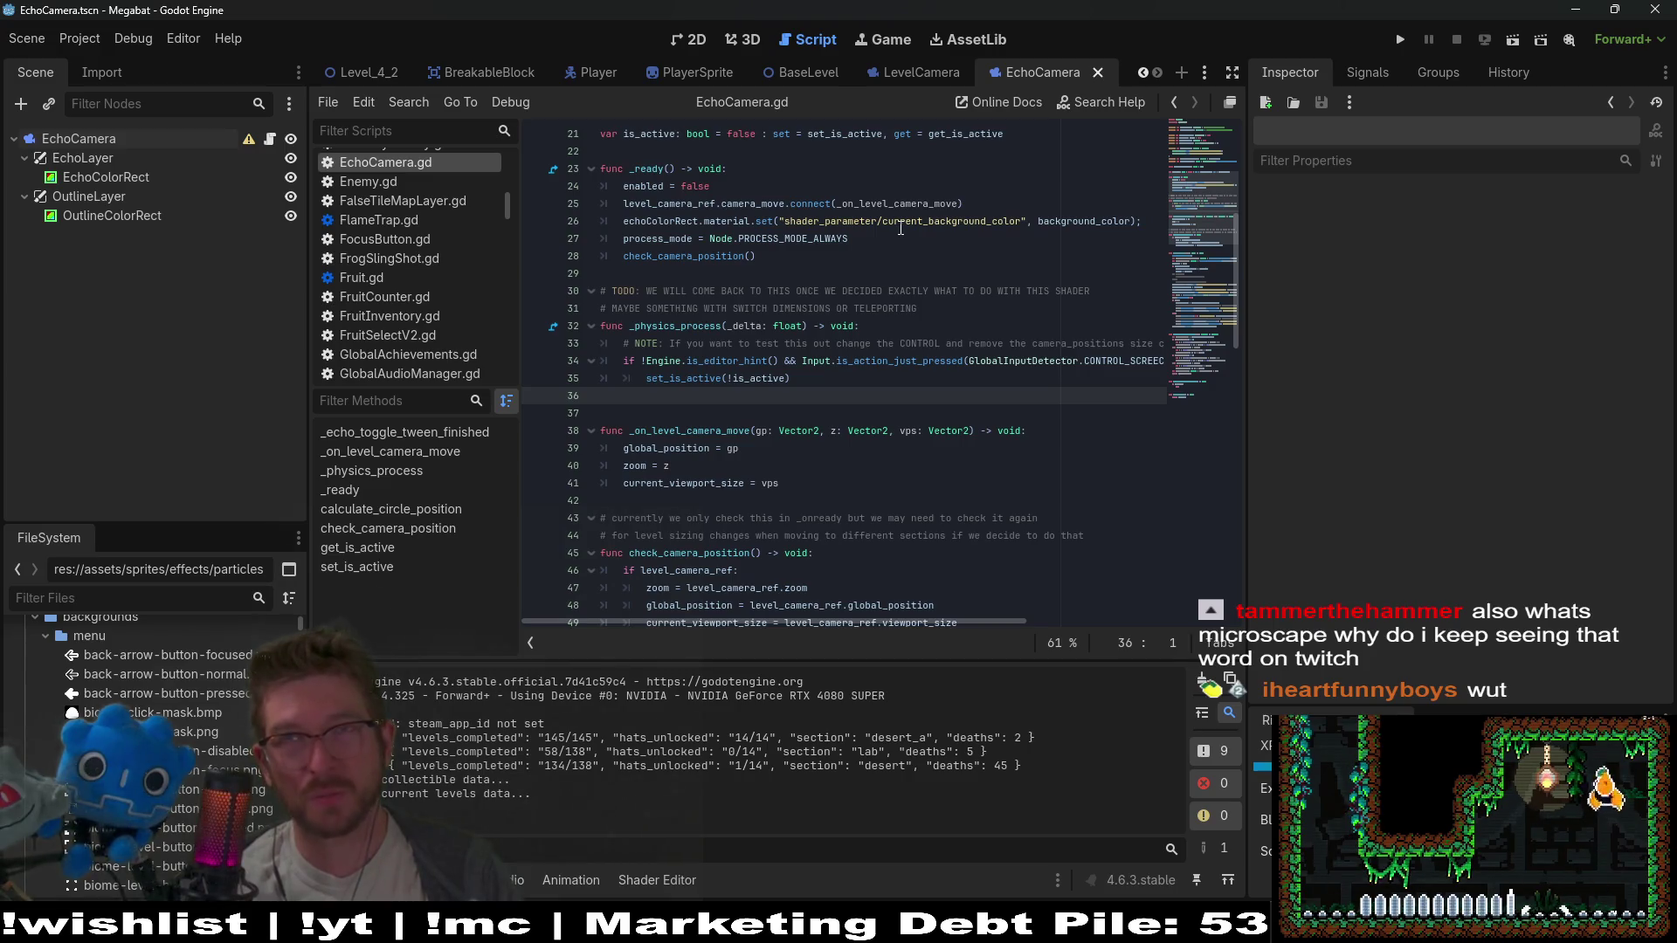
scroll(836, 408, "down", 4)
scroll(837, 408, "down", 2)
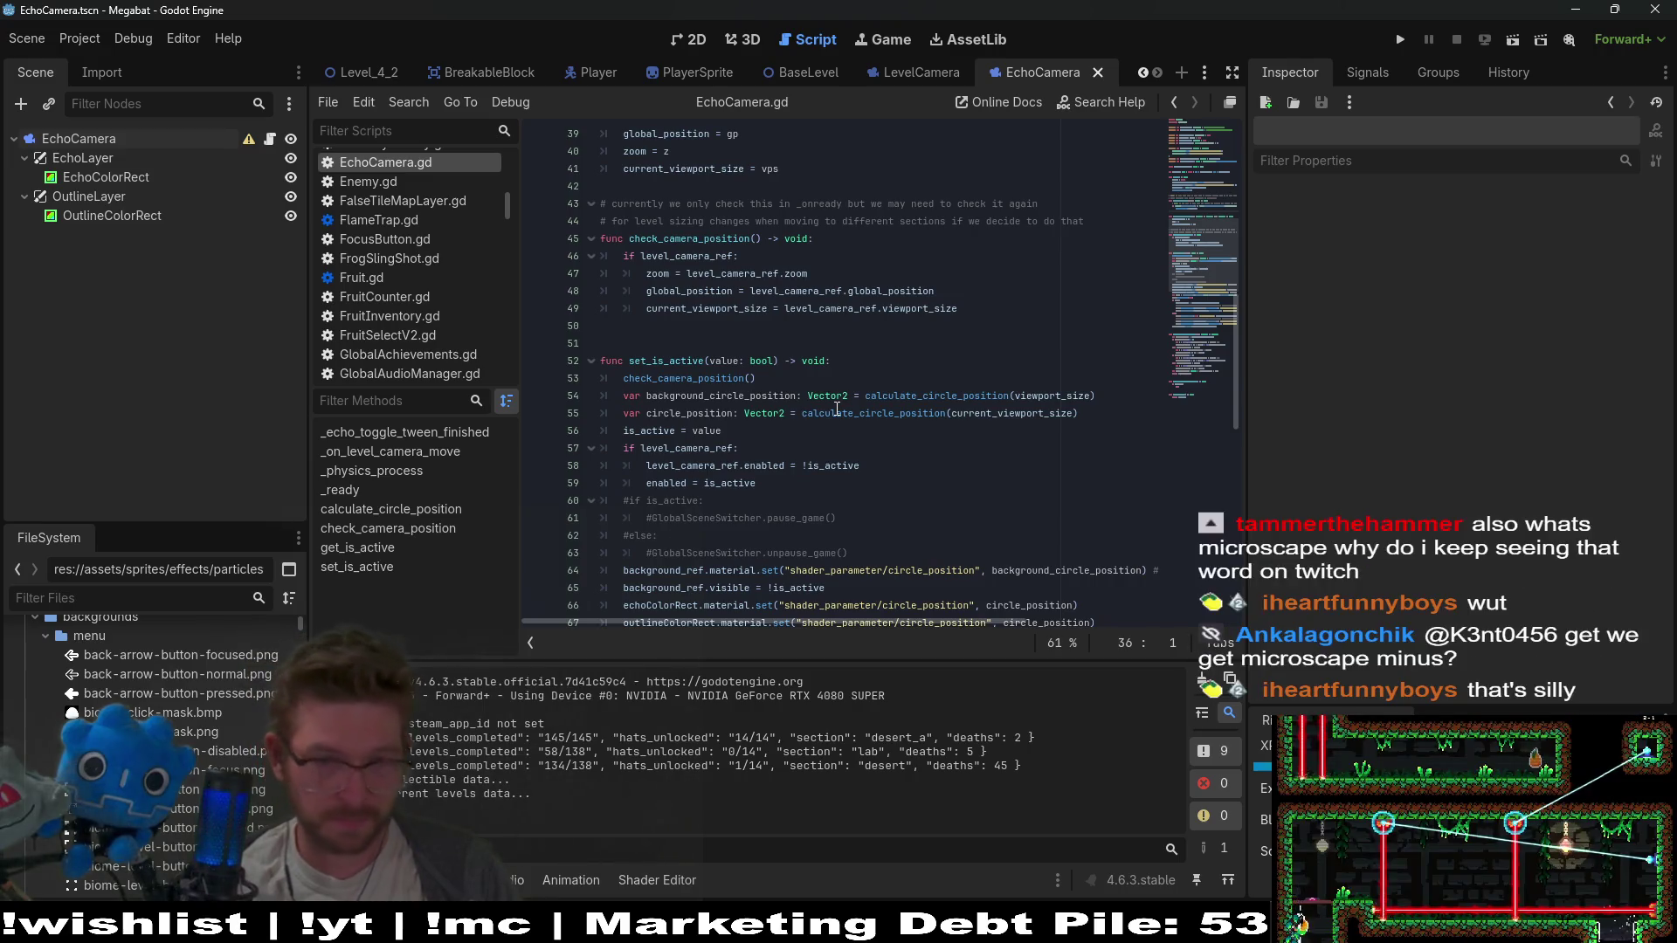
left_click_drag(758, 478, 789, 437)
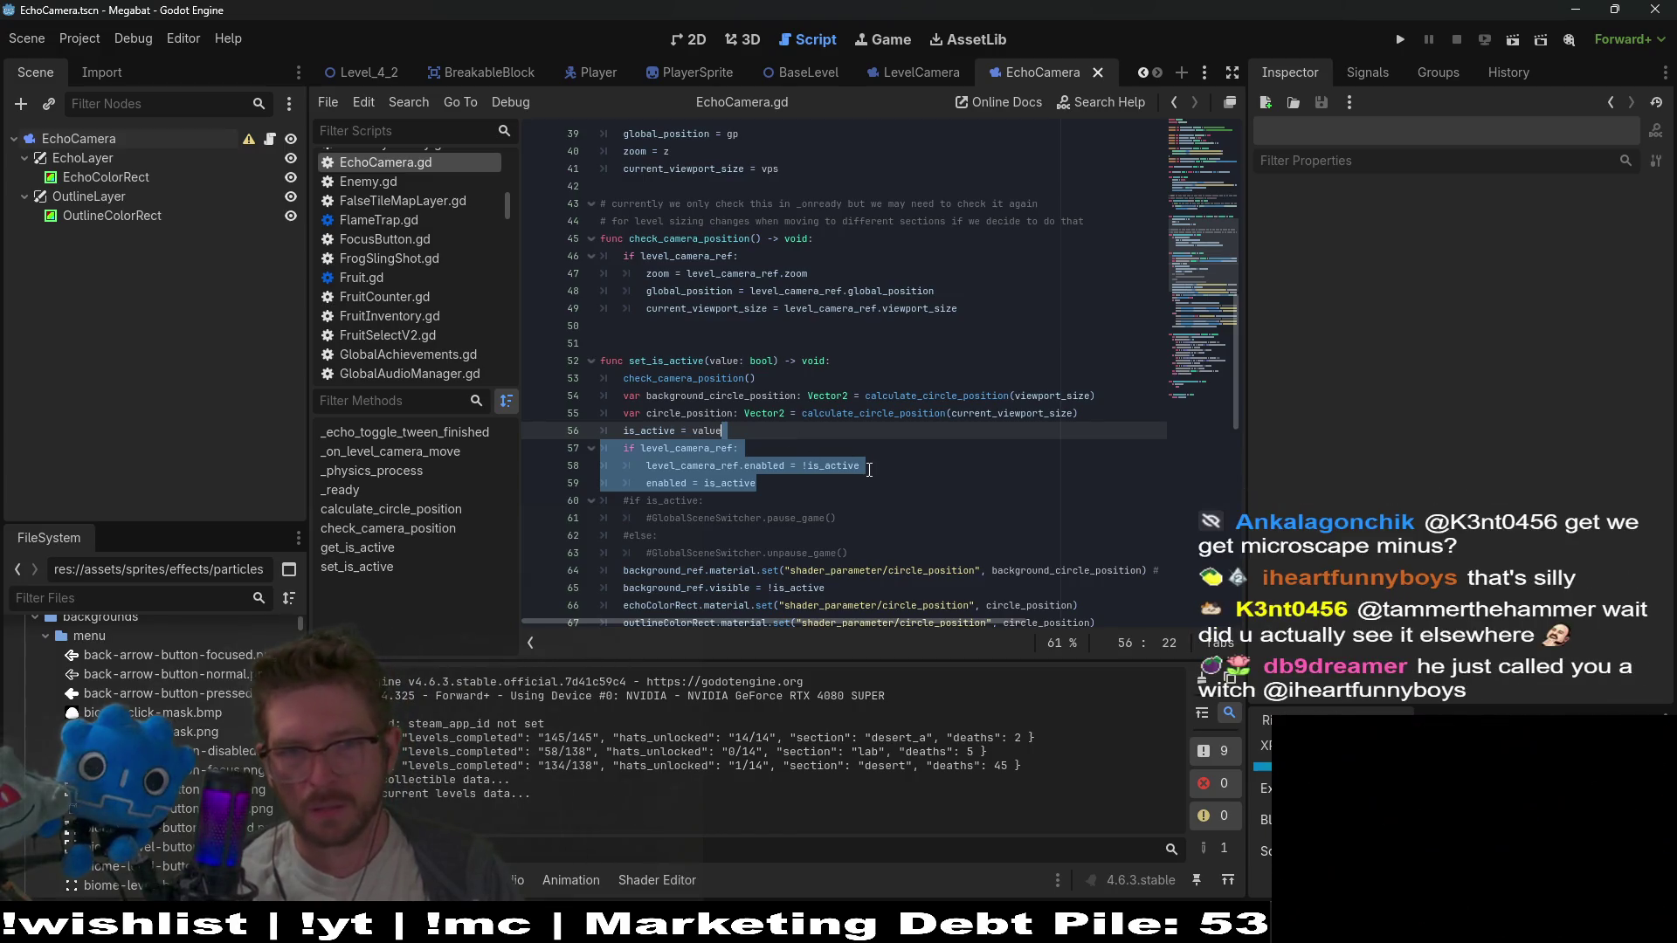
Delete the commented pause/unpause lines, comment out the level_camera_ref enable block, and save
key("BackSpace")
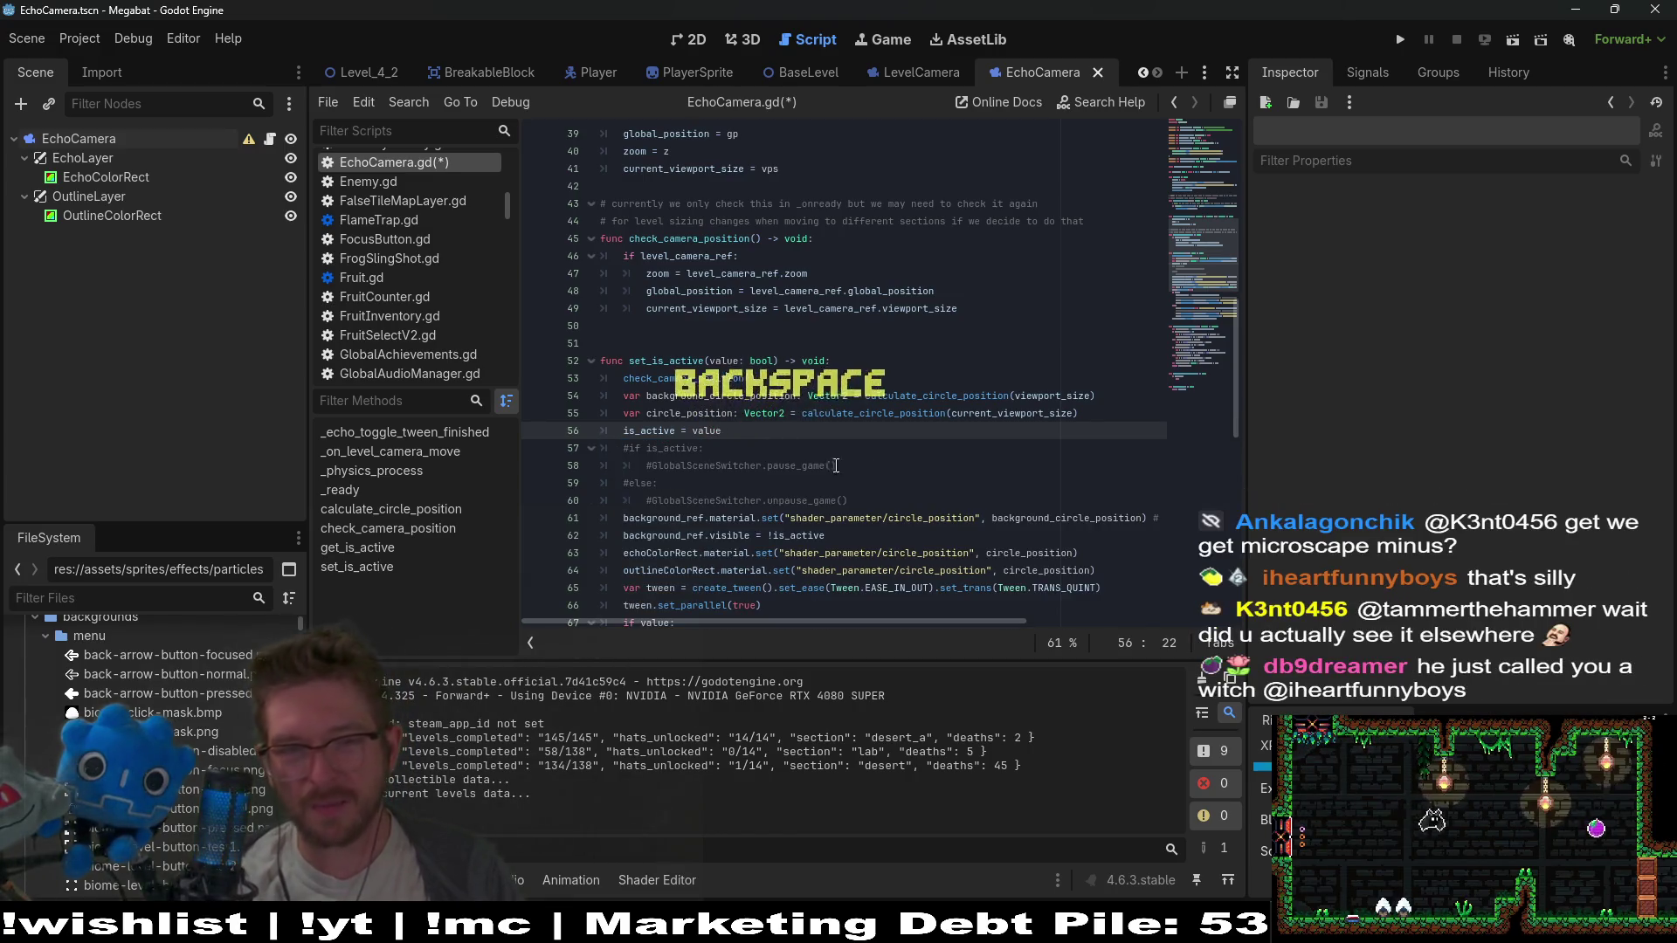
mouse_move(849, 501)
left_mouse_down()
mouse_move(852, 463)
mouse_move(878, 445)
left_mouse_up()
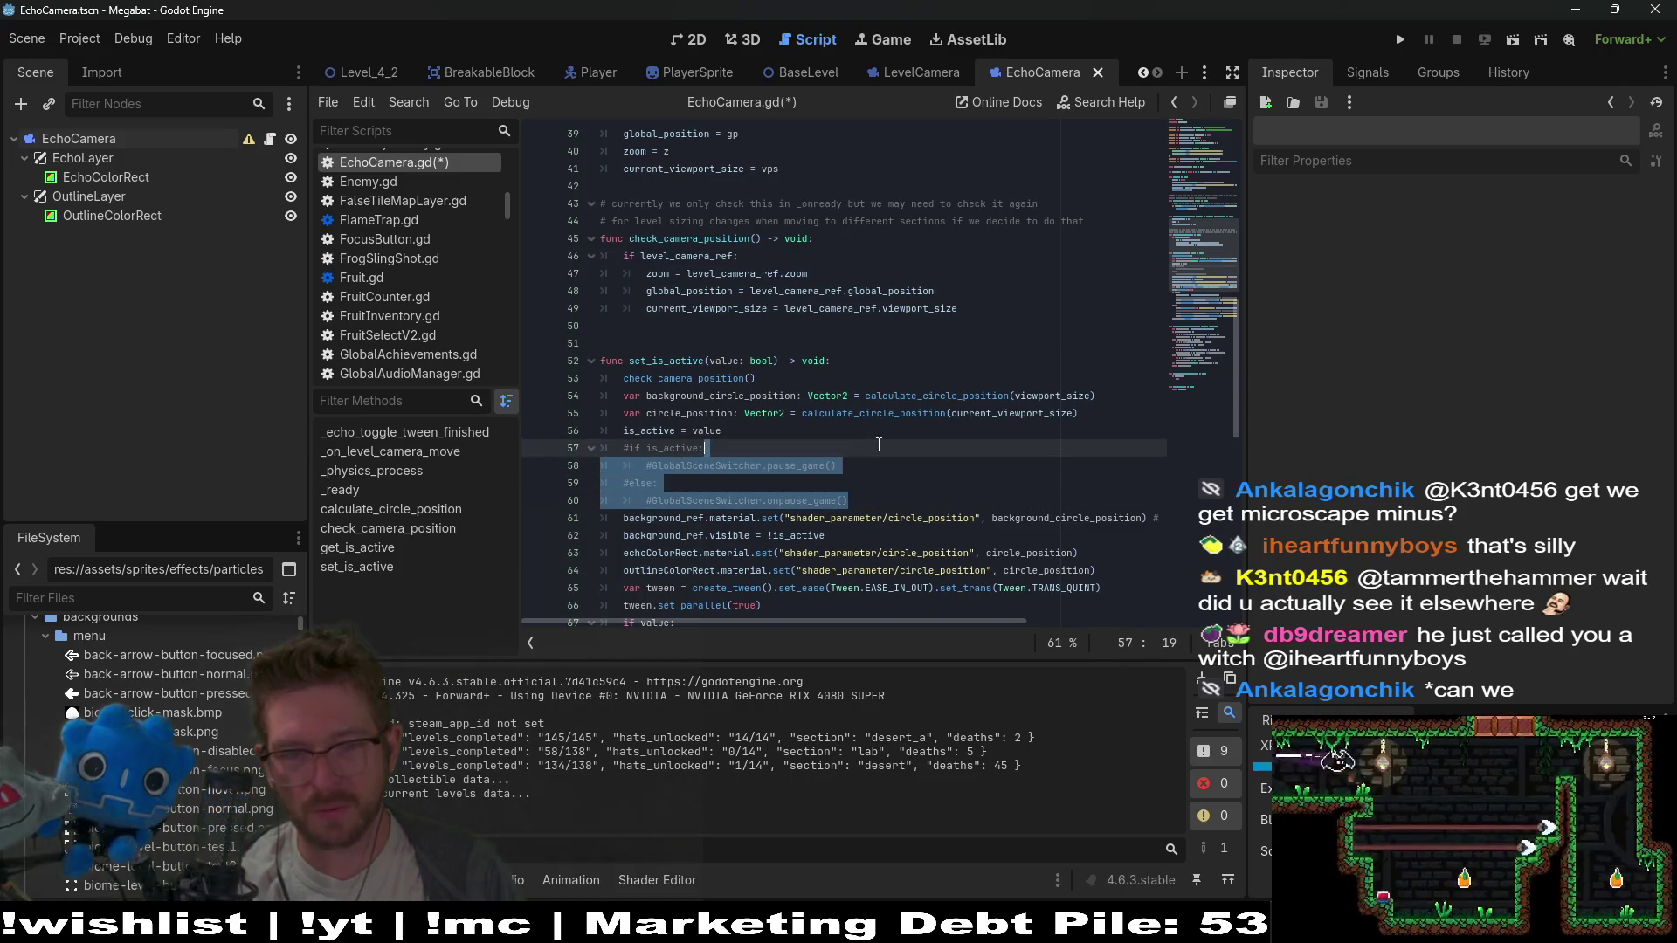
key("ctrl+z")
mouse_move(862, 548)
left_mouse_down()
mouse_move(780, 483)
mouse_move(531, 452)
left_mouse_up()
key("BackSpace")
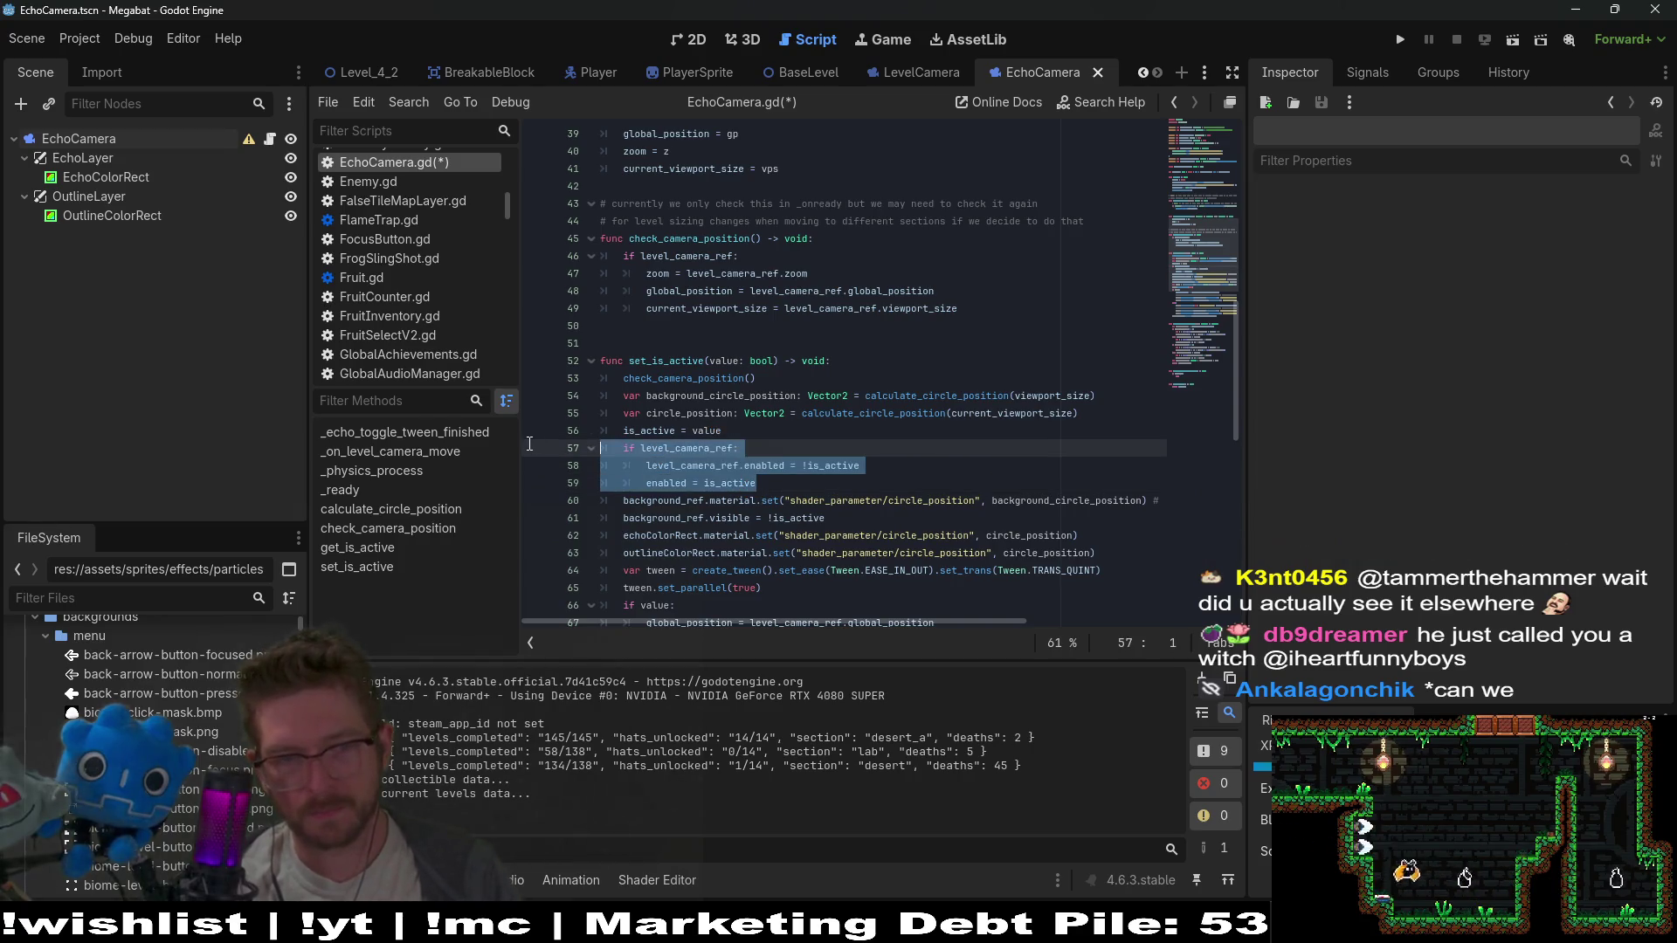
key("ctrl+s")
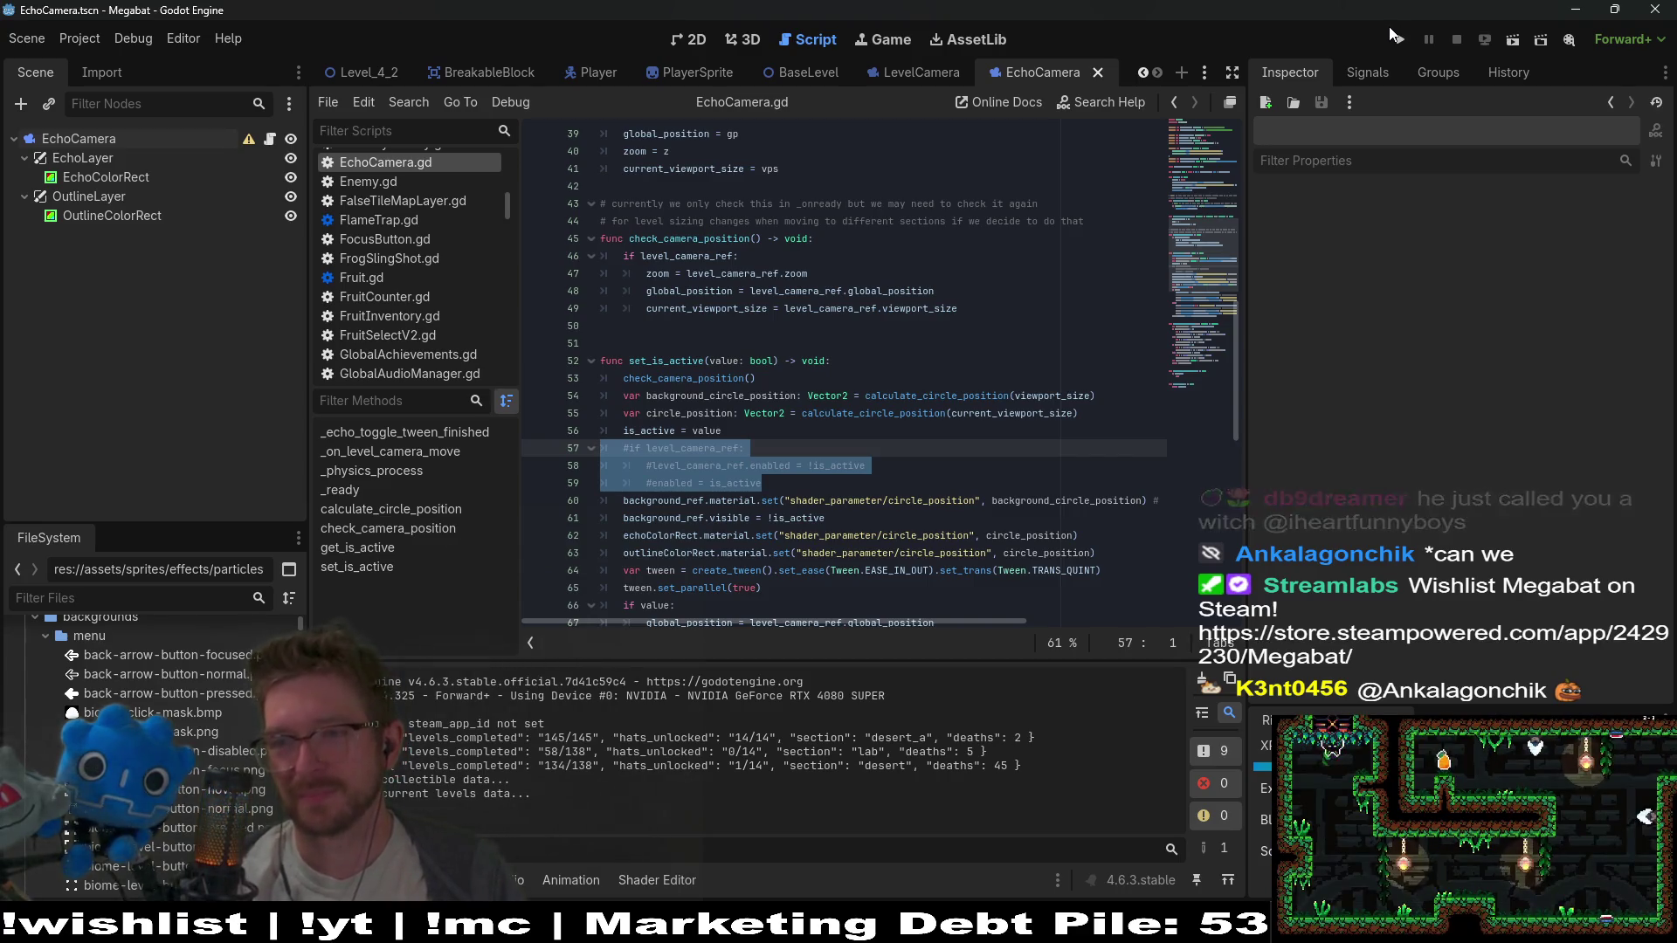
left_click(1399, 40)
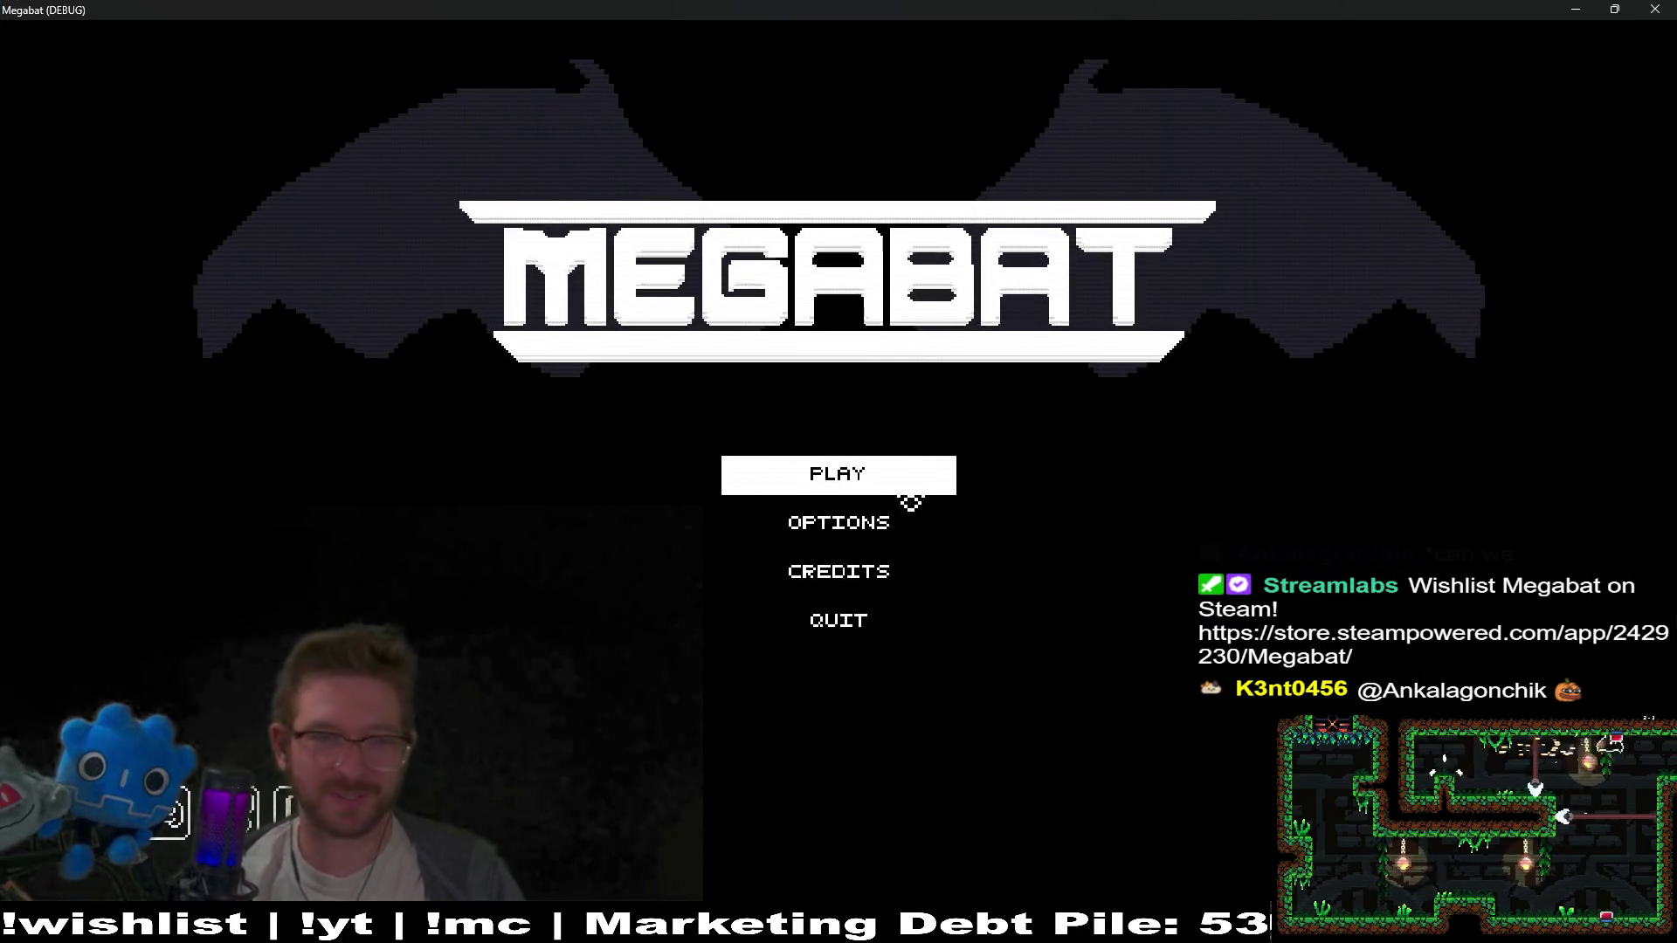
Start level 01 of the second world with the first profile and fly the bat inward
left_click(909, 484)
left_click(916, 398)
left_click(701, 403)
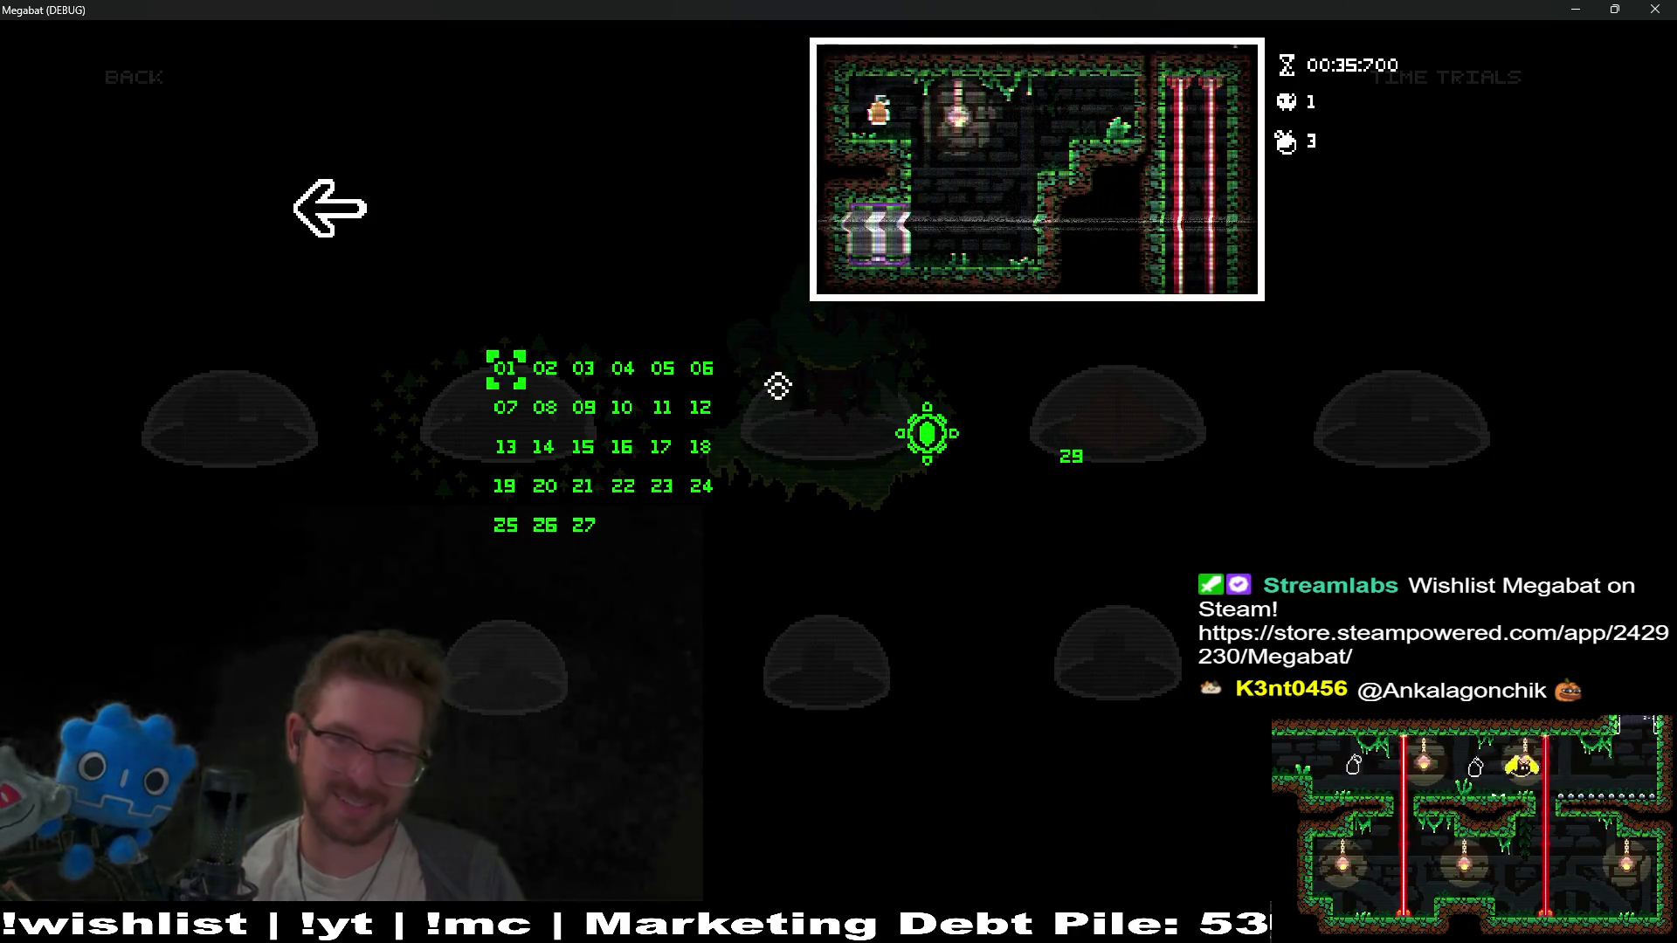
key("Return")
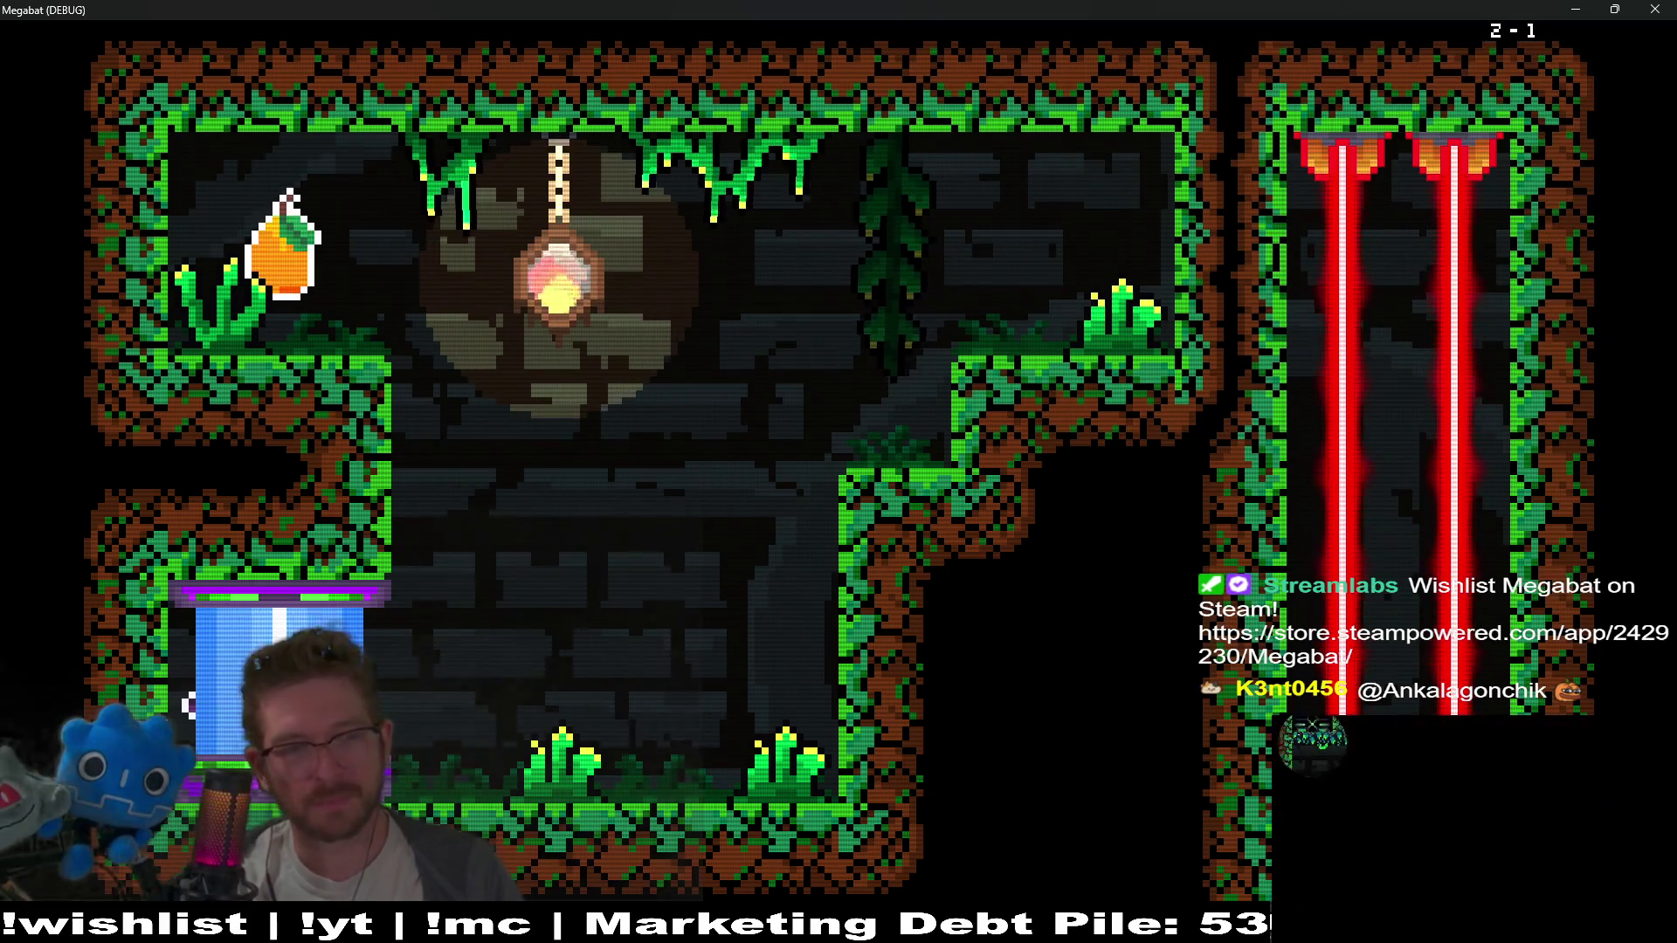
key("Right")
key("Up")
key("Left")
key("Right")
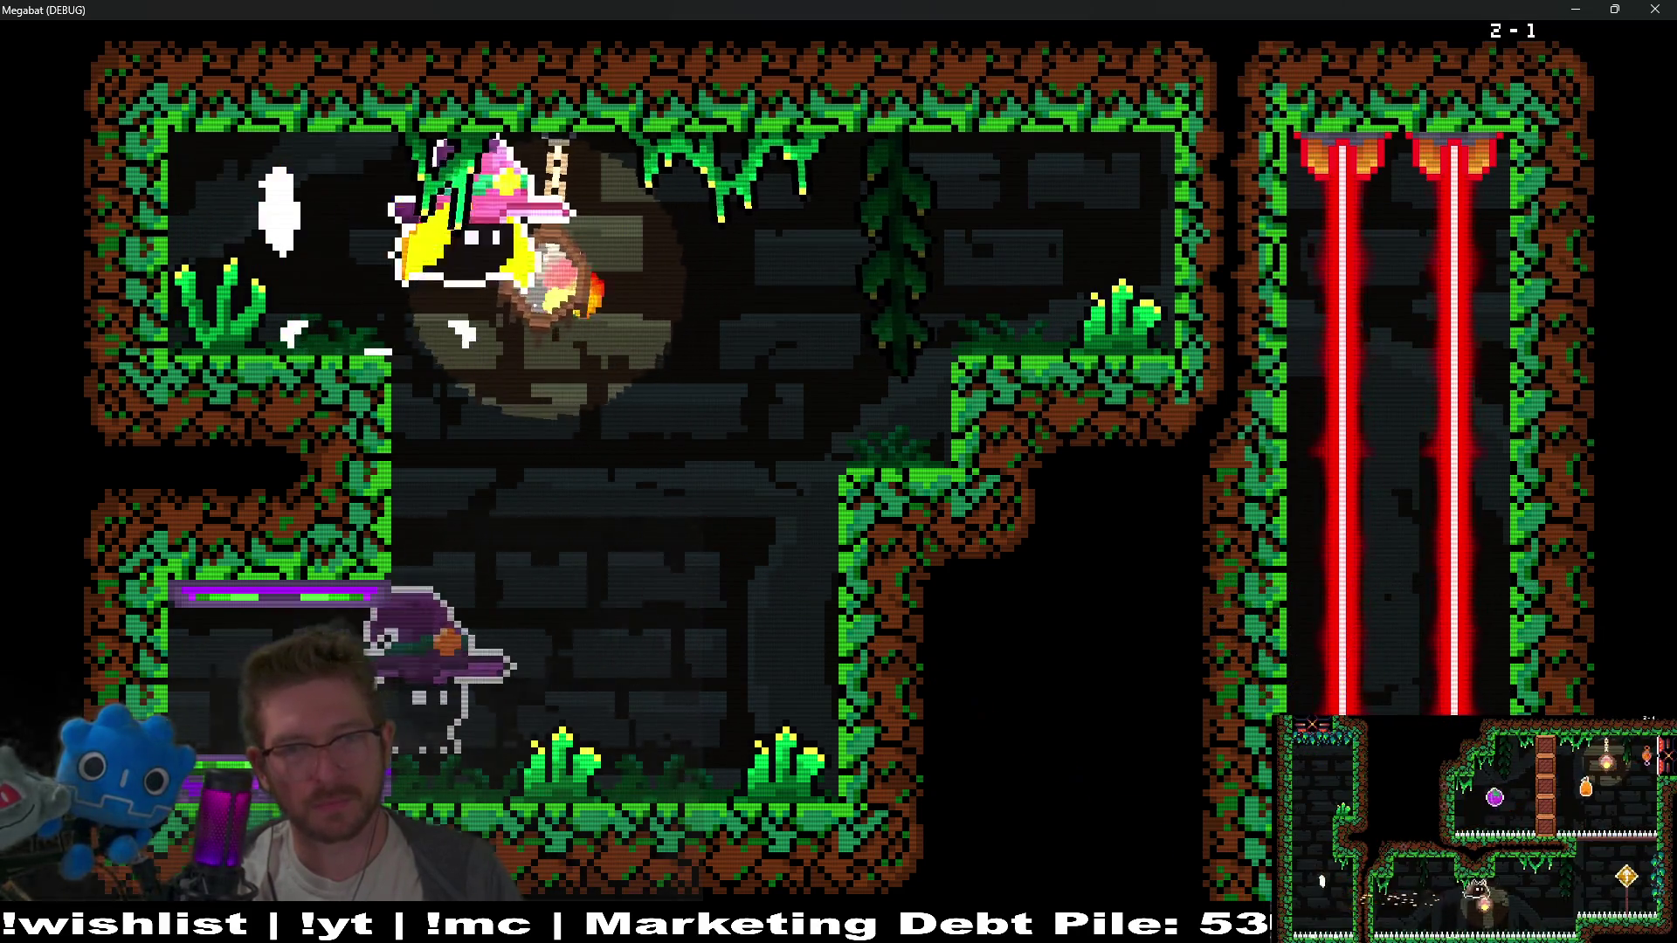
Toggle the echolocation outline view with X several times, then close the game with F8
key("x")
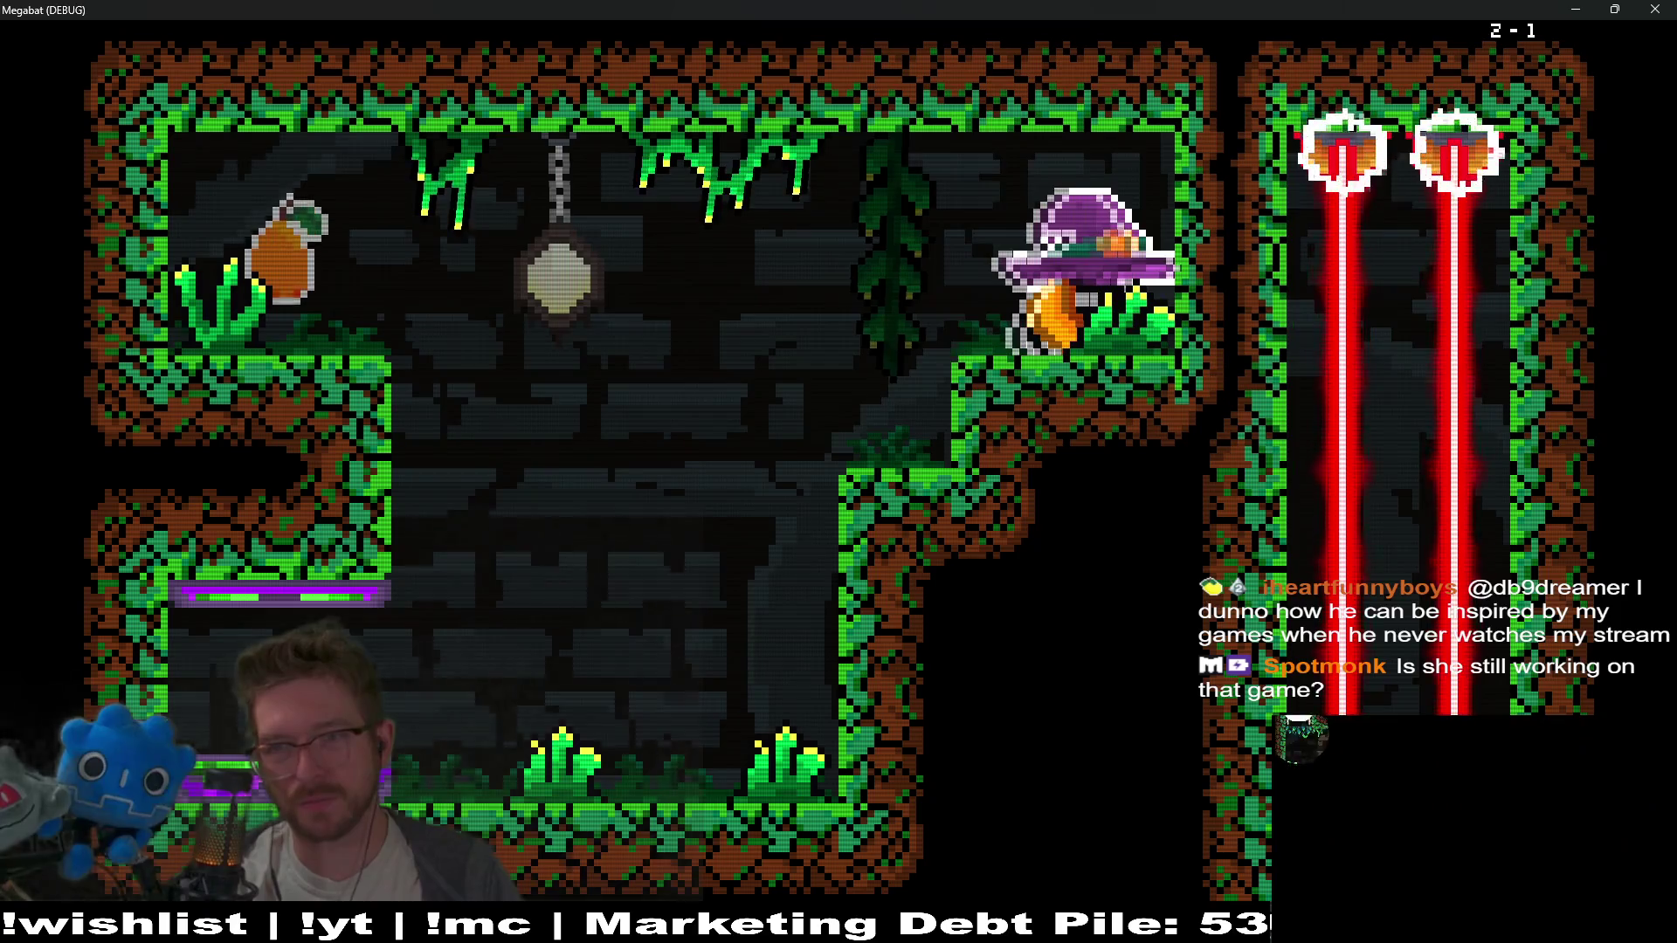
key("x")
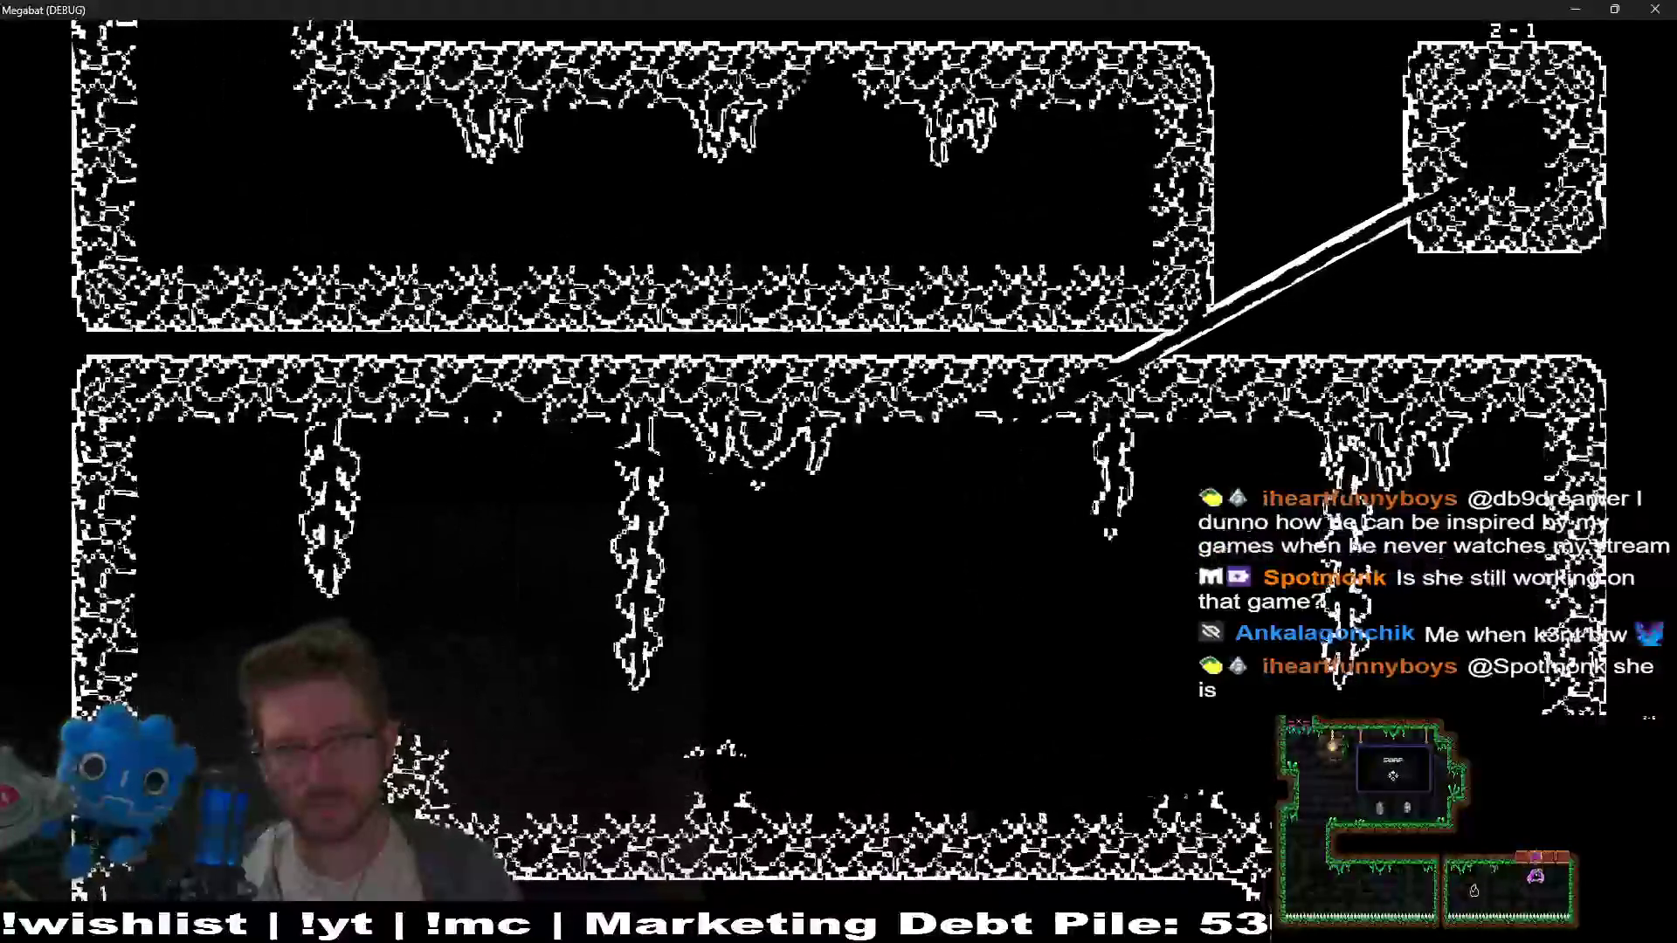
key("x")
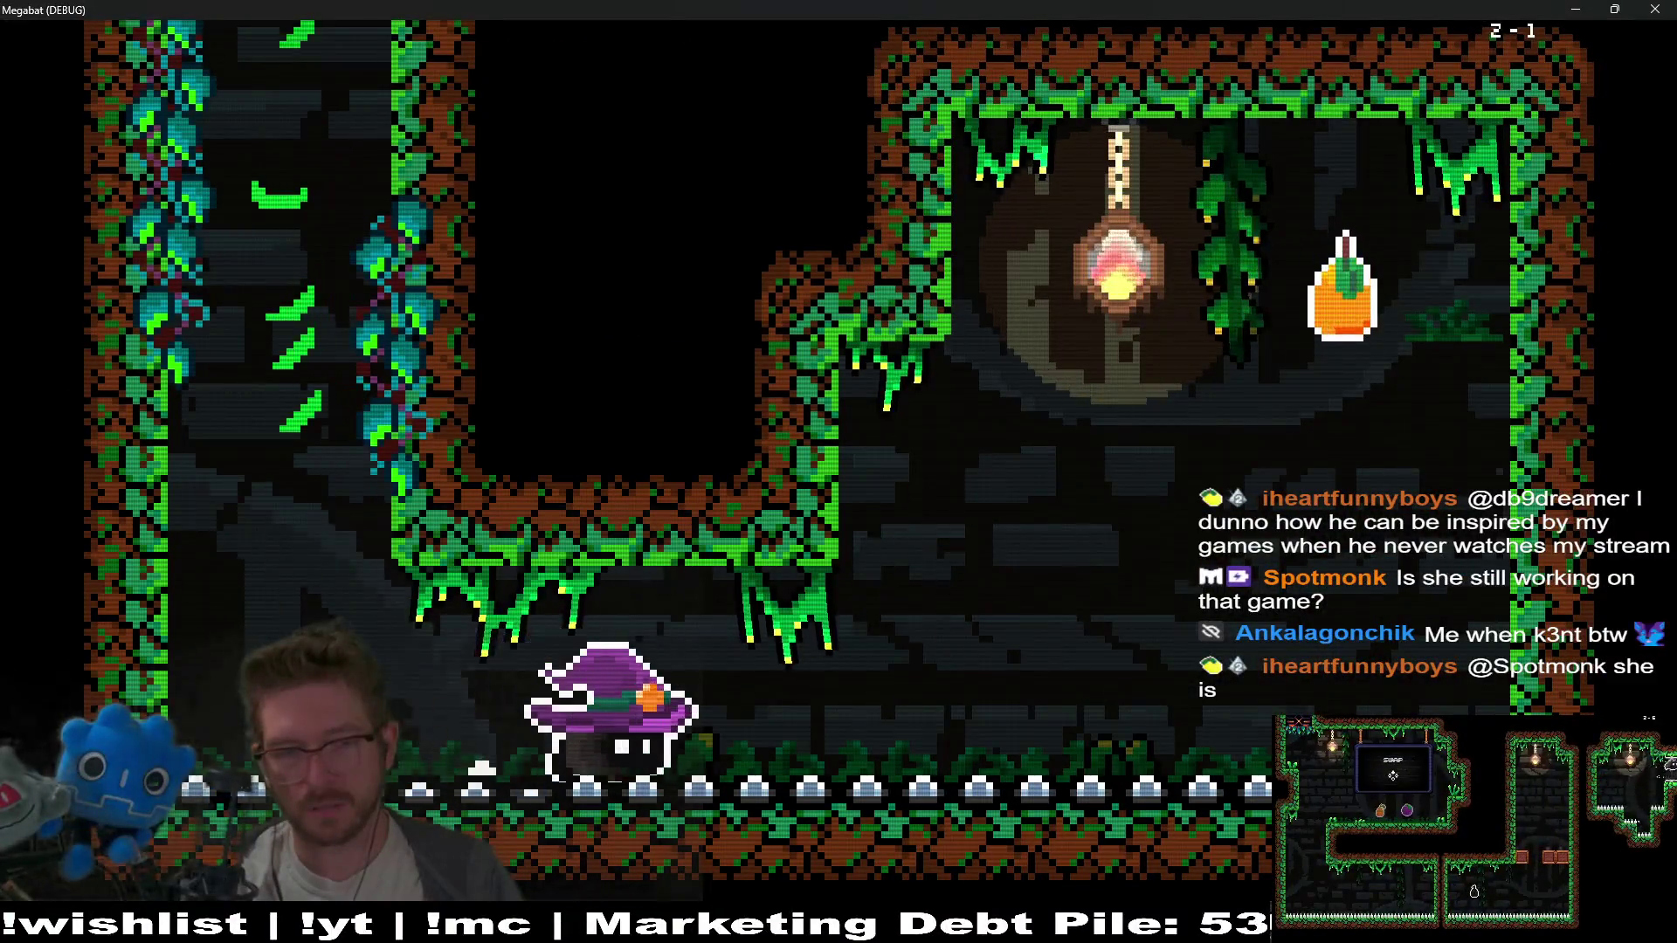
key("x")
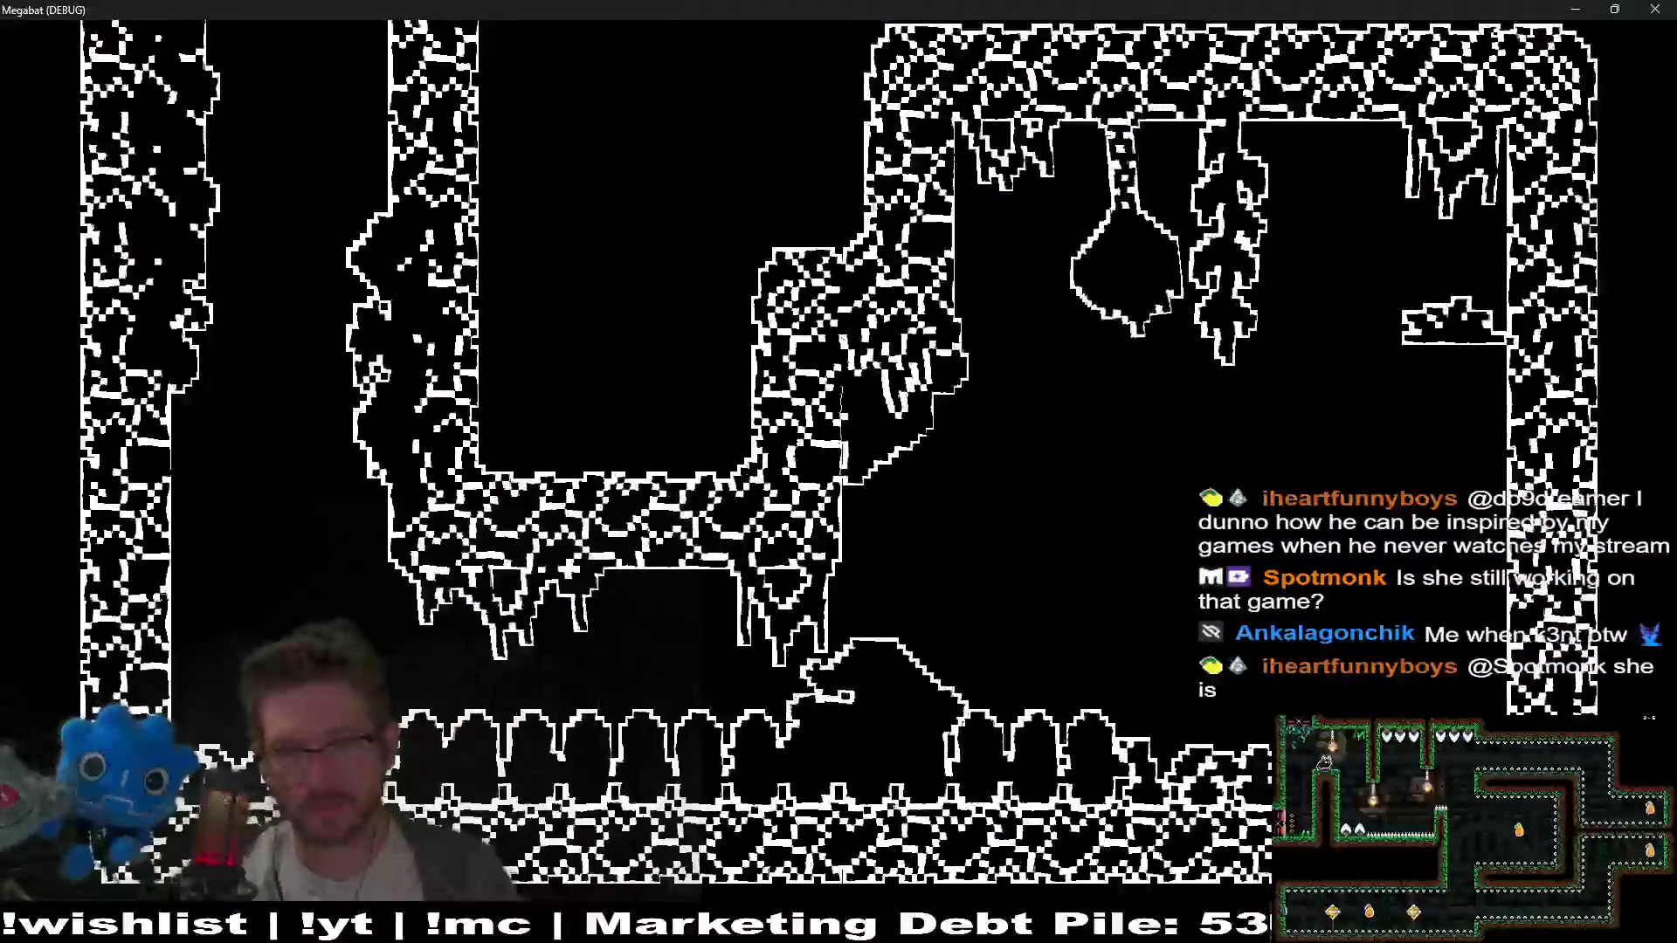
key("x")
key("Left")
key("Up")
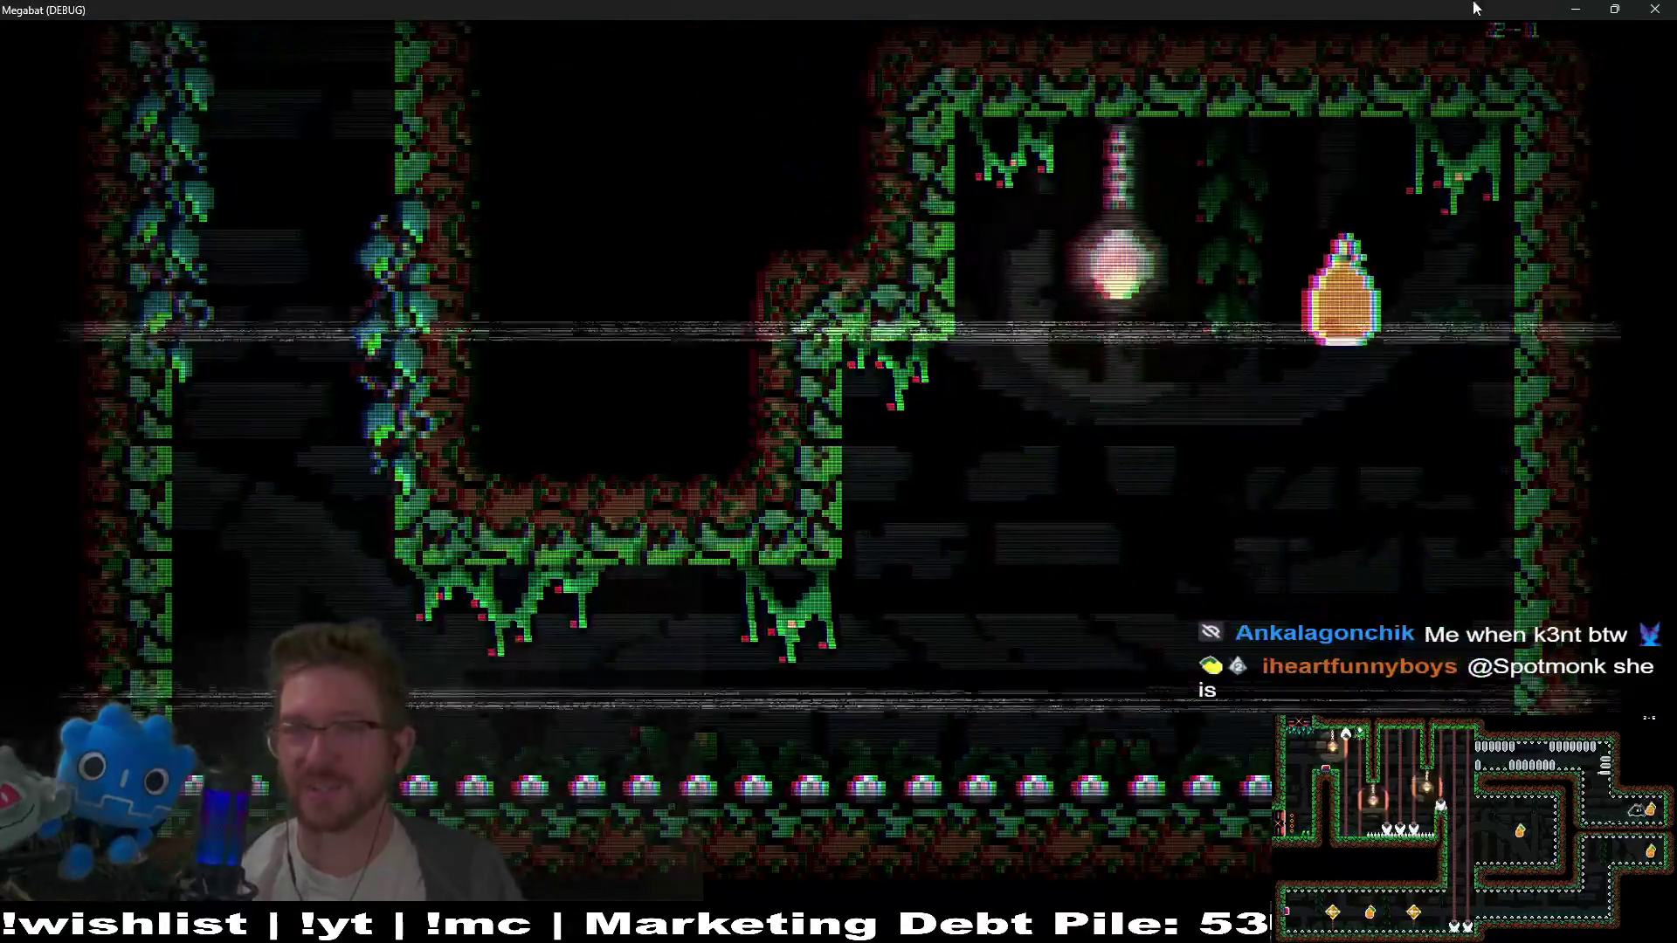
key("F8")
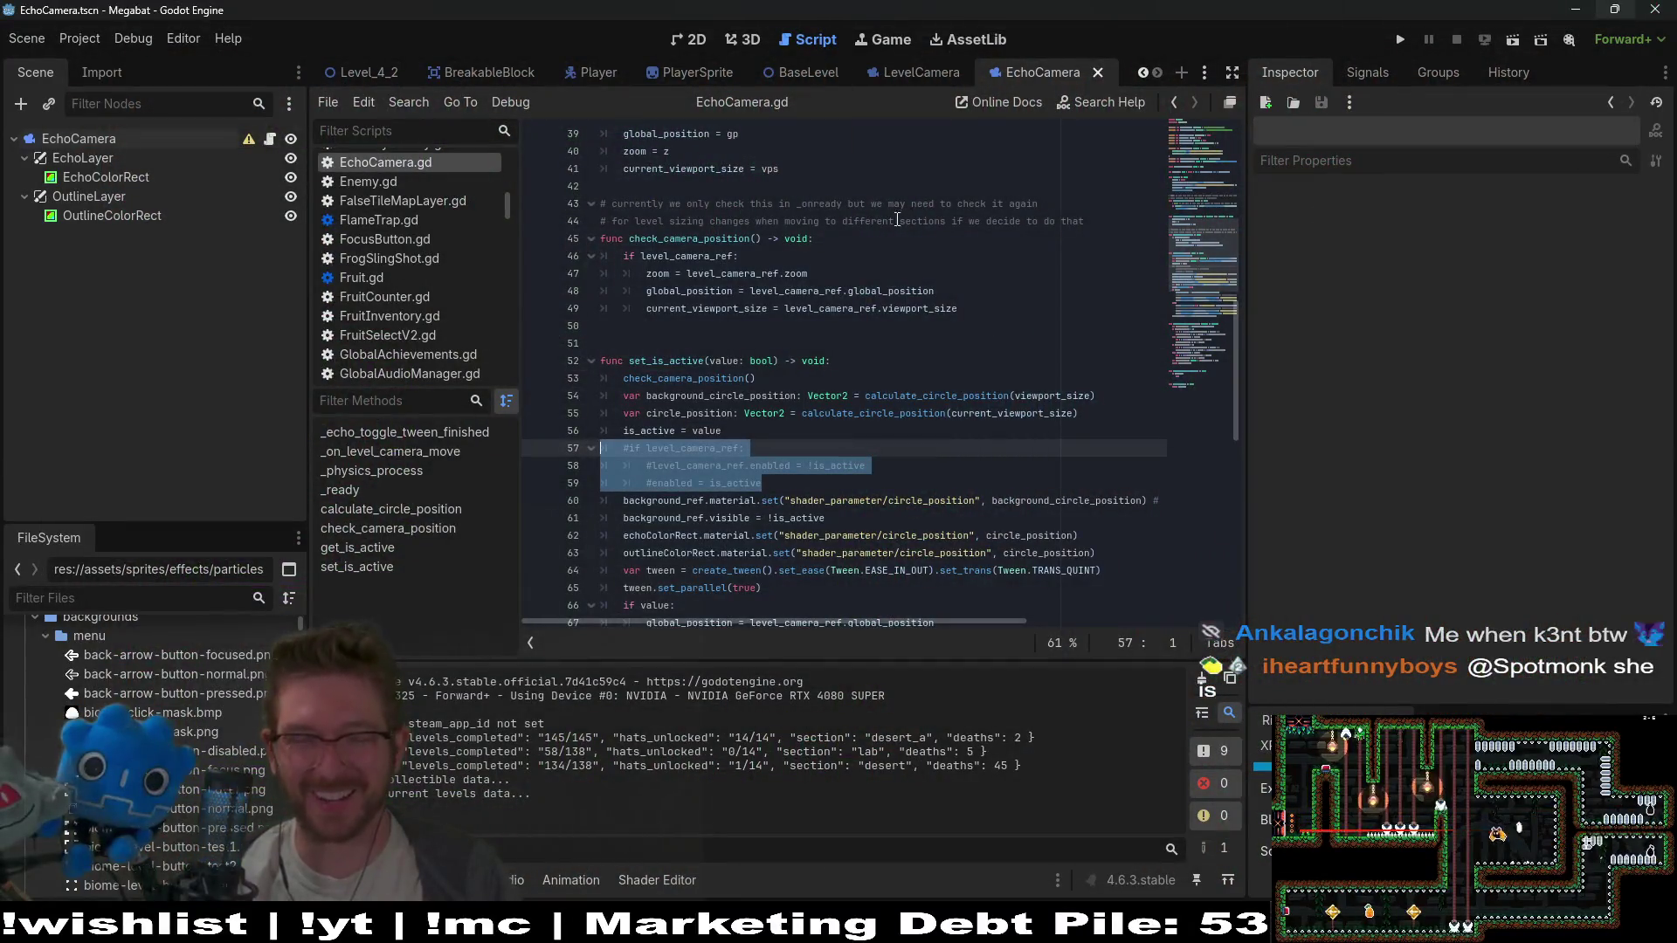
Quick-open Level_2_0.tscn by searching for level_2_0 and view it in 2D
key("shift+alt+o")
type("leve")
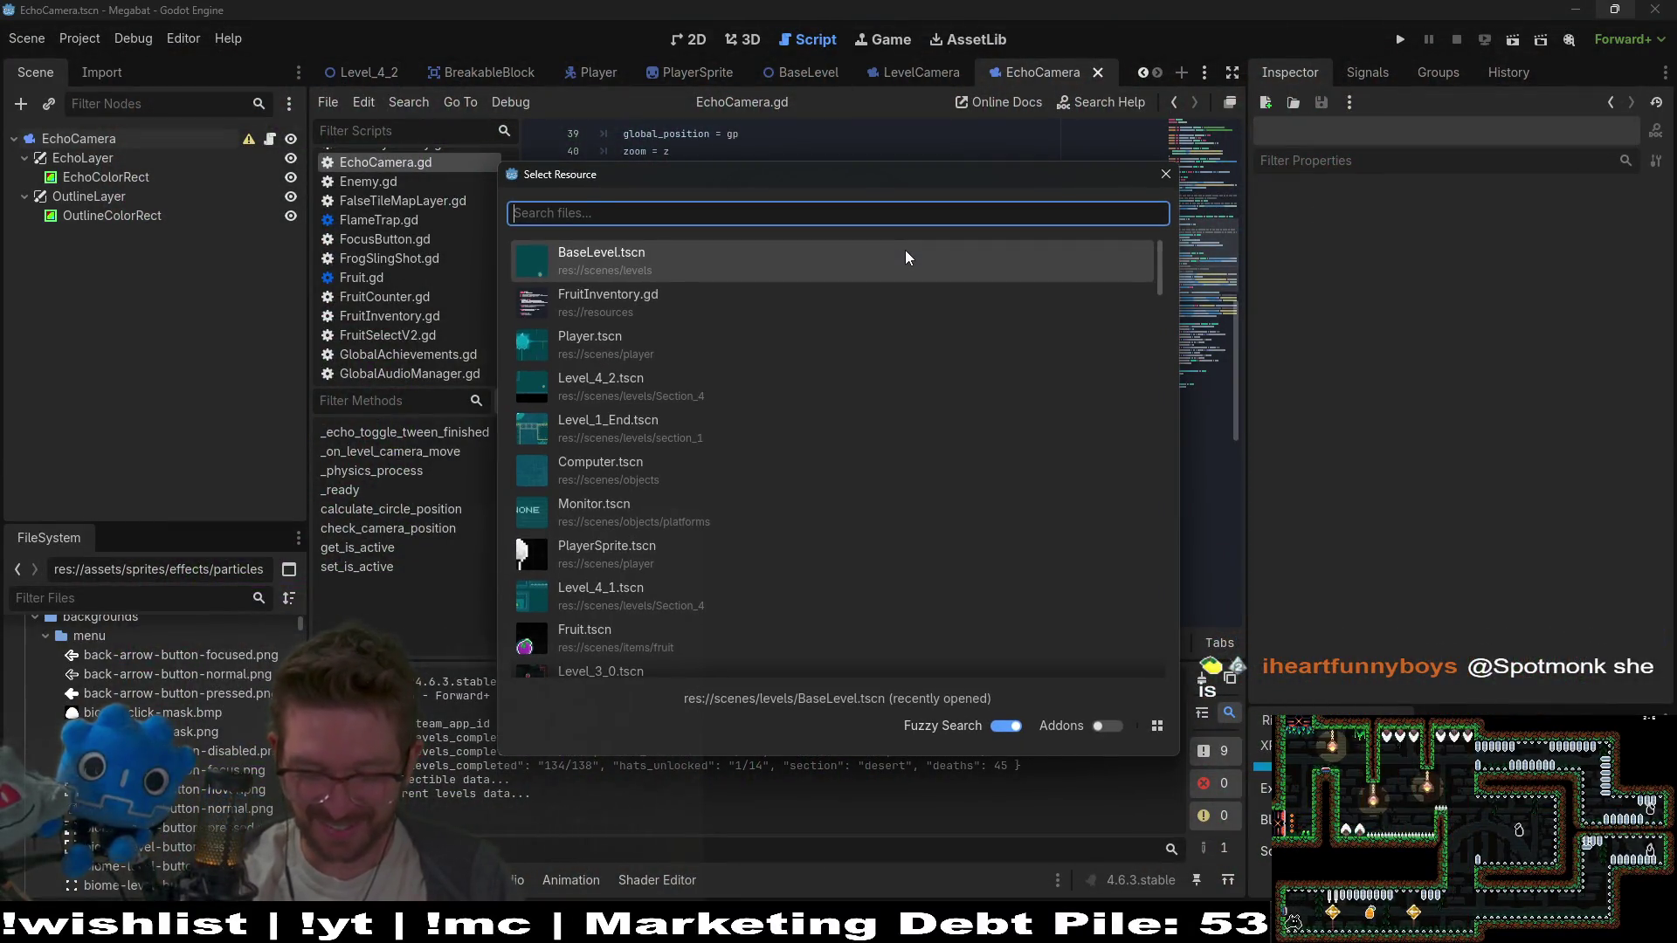
type("l_2_1")
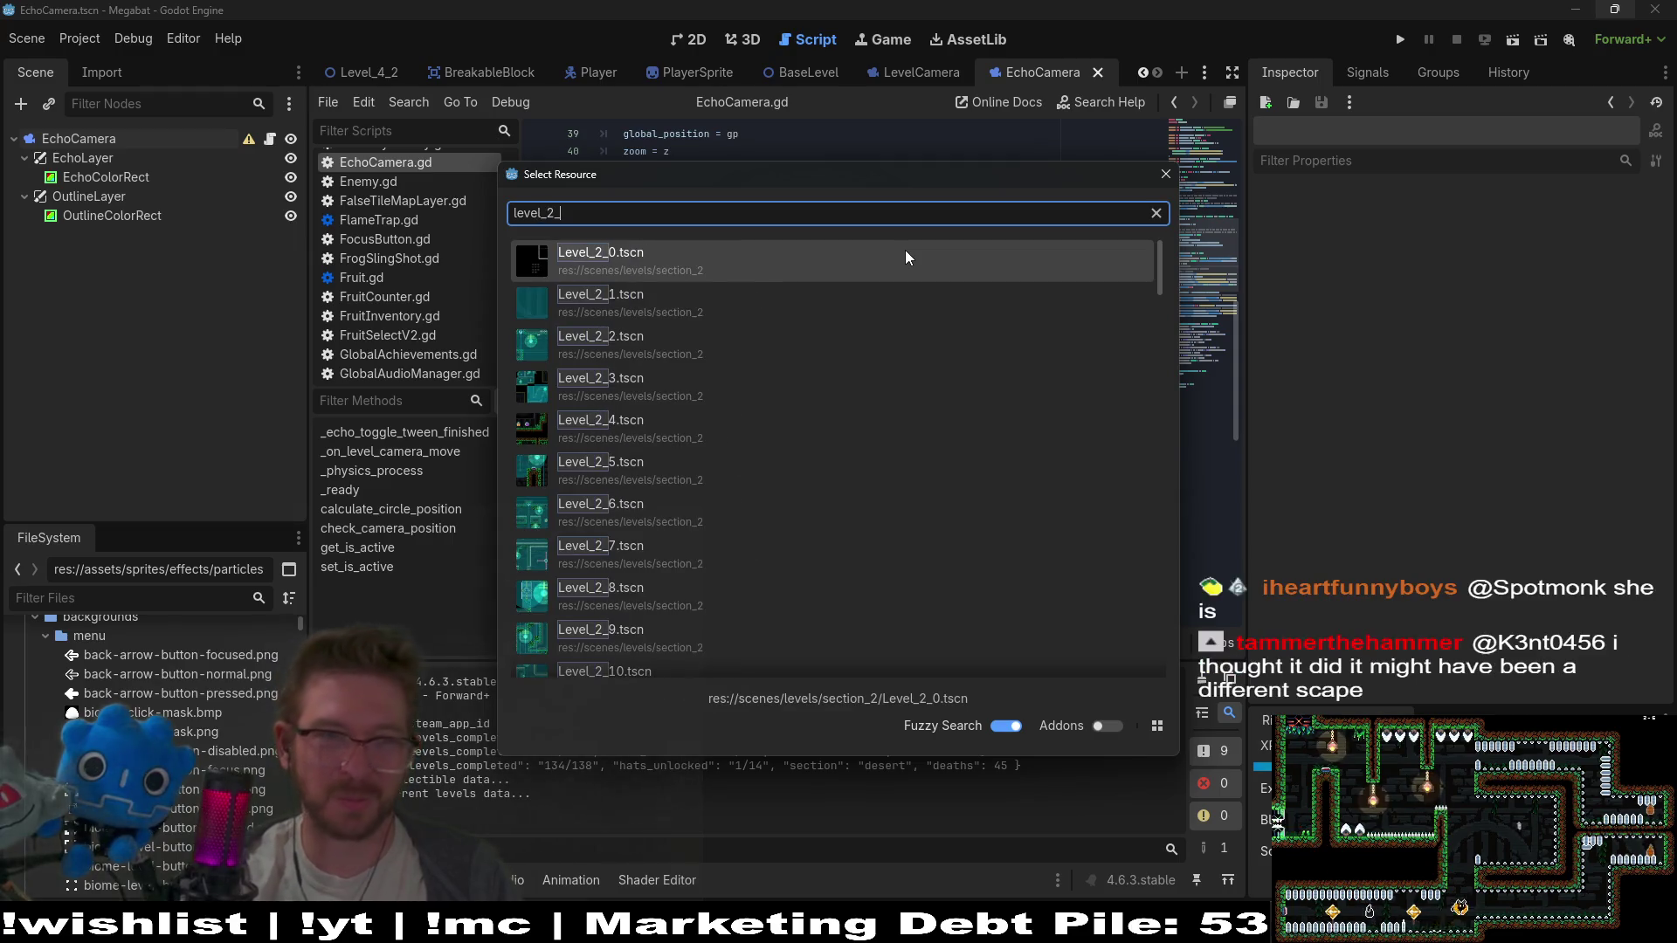
key("BackSpace")
type("star")
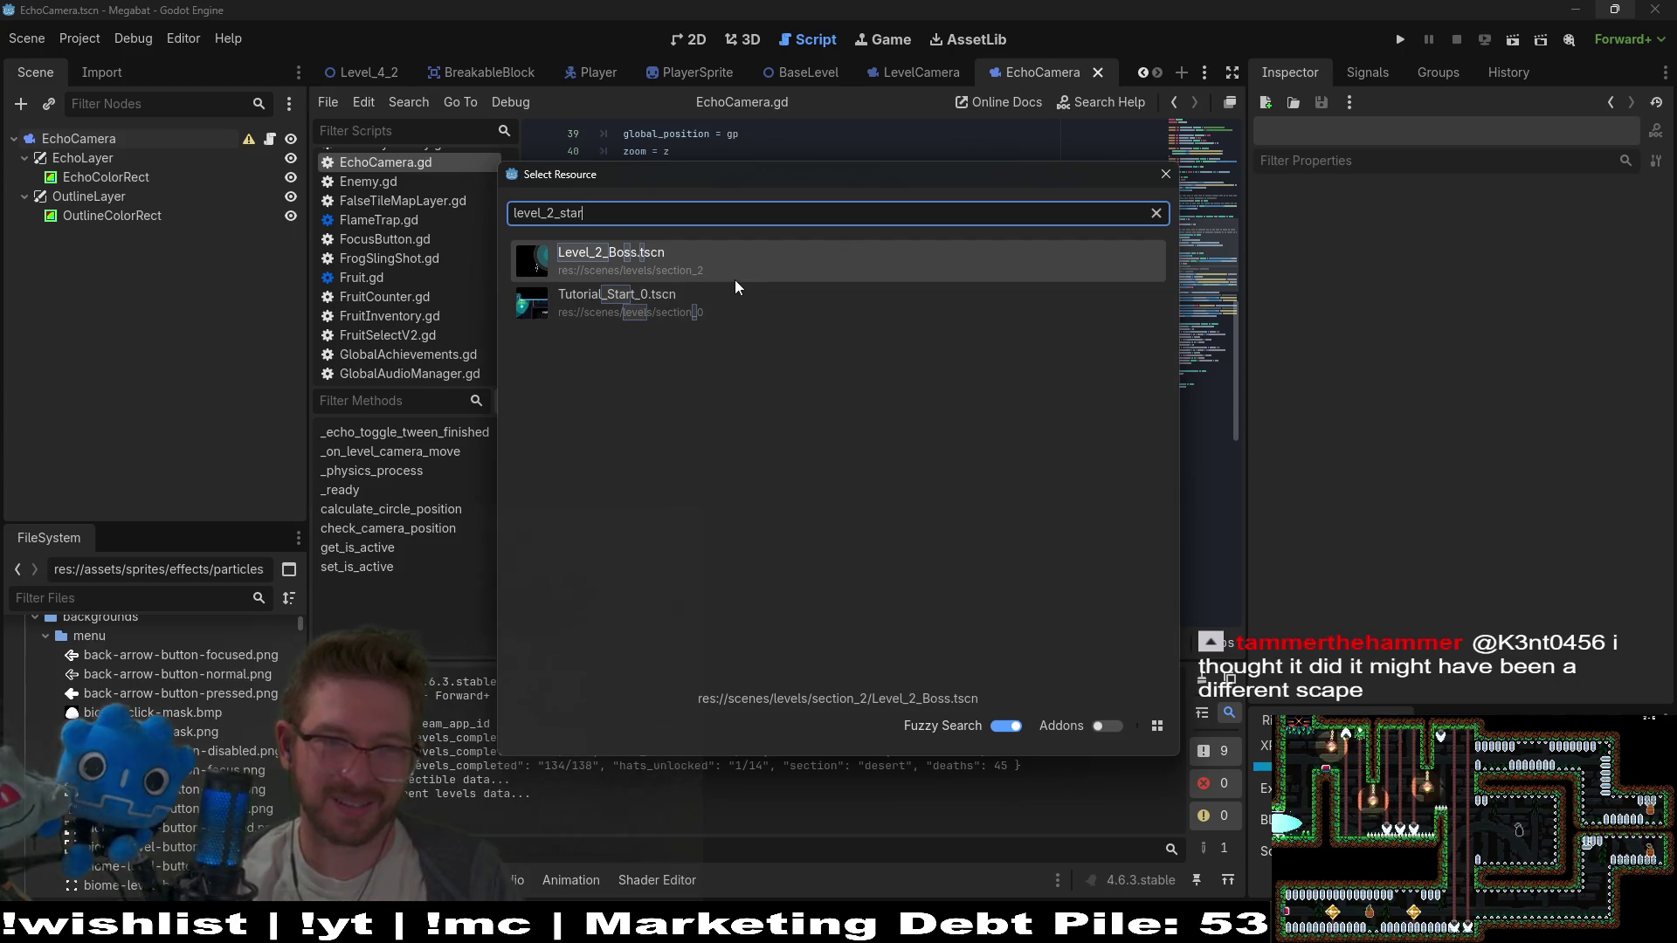
key("BackSpace")
key("BackSpace")
key("BackSpace")
key("BackSpace")
type("0")
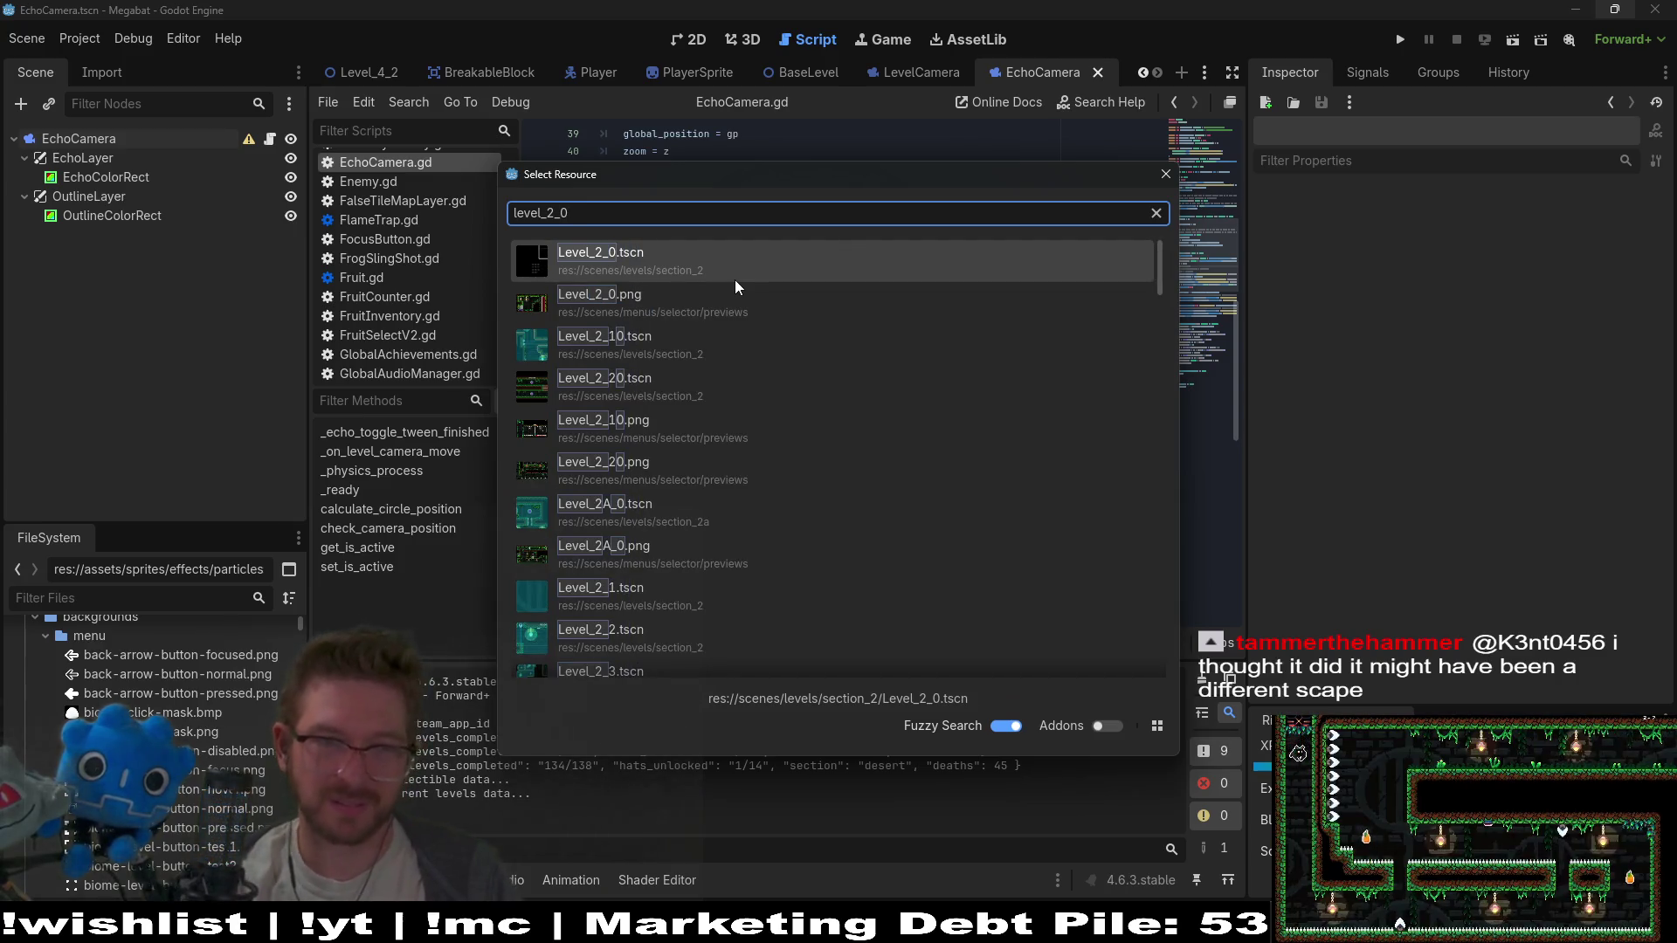
key("Return")
left_click(684, 40)
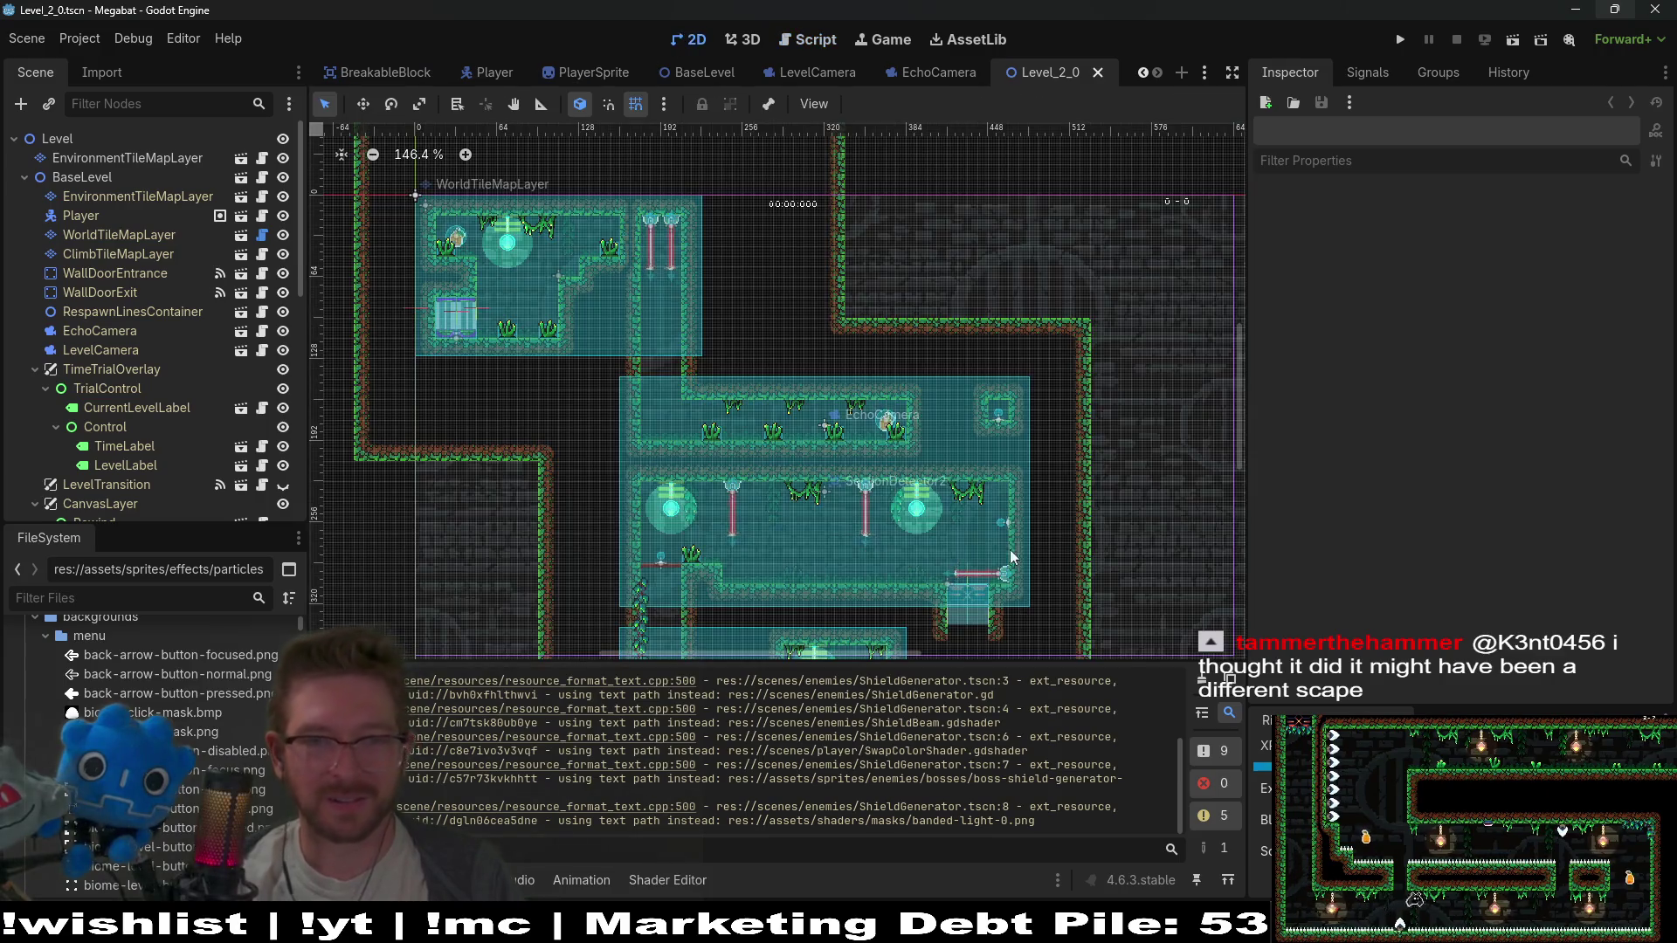
Zoom into the level, select EnvironmentTileMapLayer, and save the Level_2_0 scene
scroll(876, 457, "up", 4)
scroll(876, 456, "up", 4)
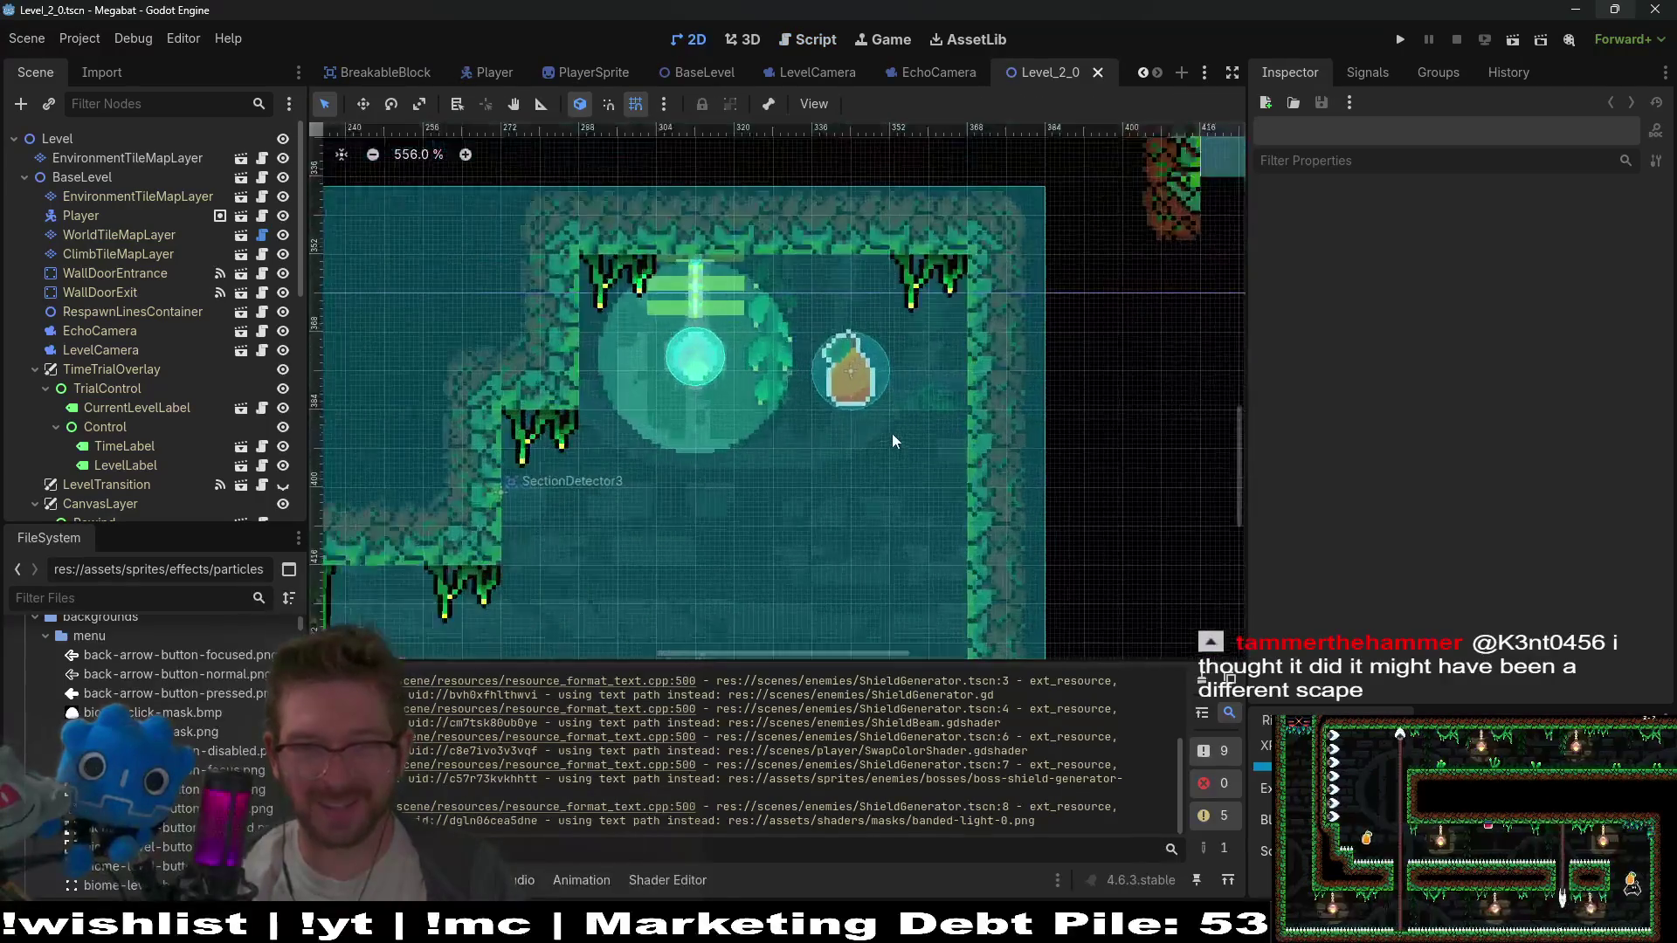
left_click(155, 199)
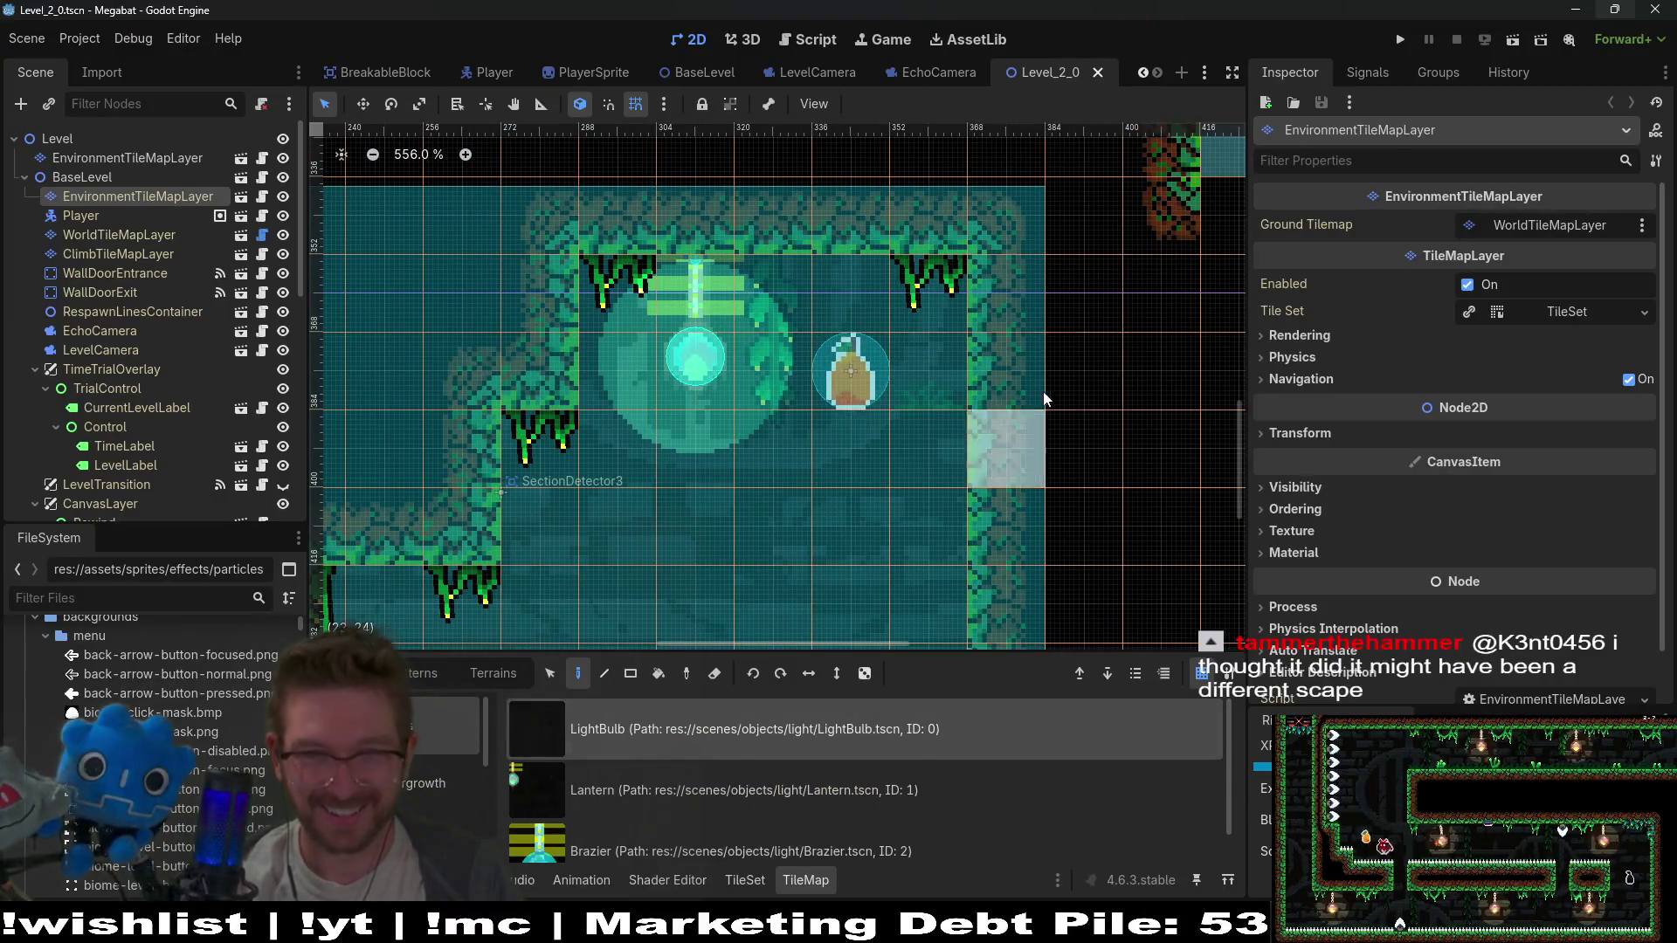
key("ctrl+s")
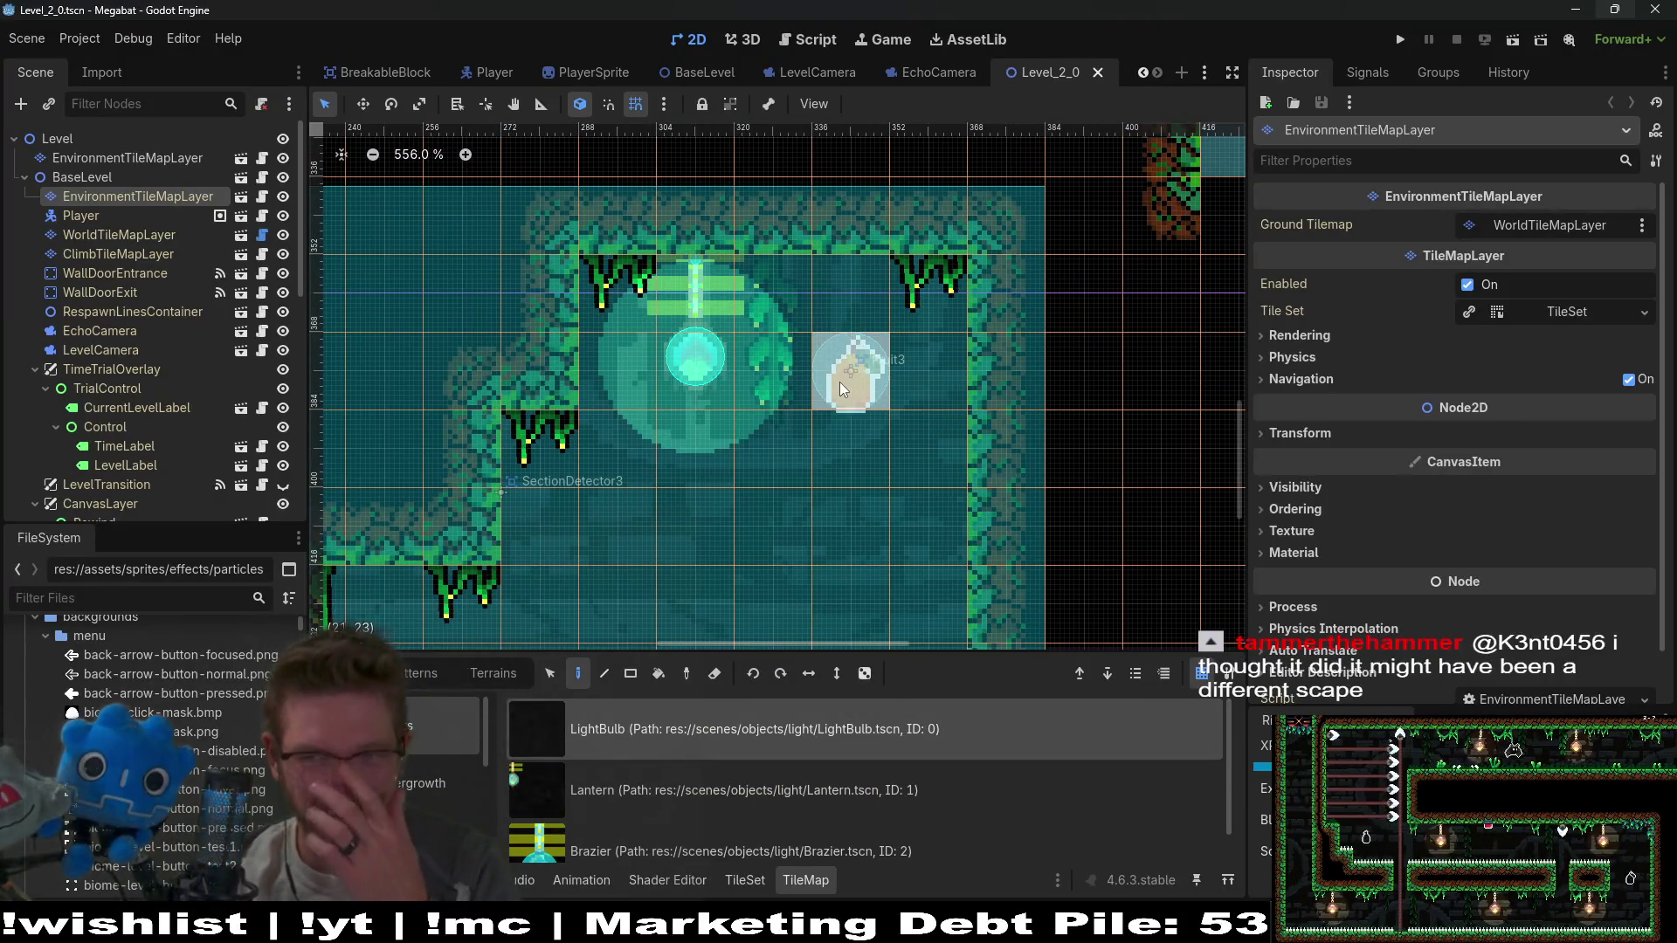
Look over the level's rooms, then switch to the EchoCamera scene
scroll(841, 390, "down", 5)
scroll(854, 473, "up", 2)
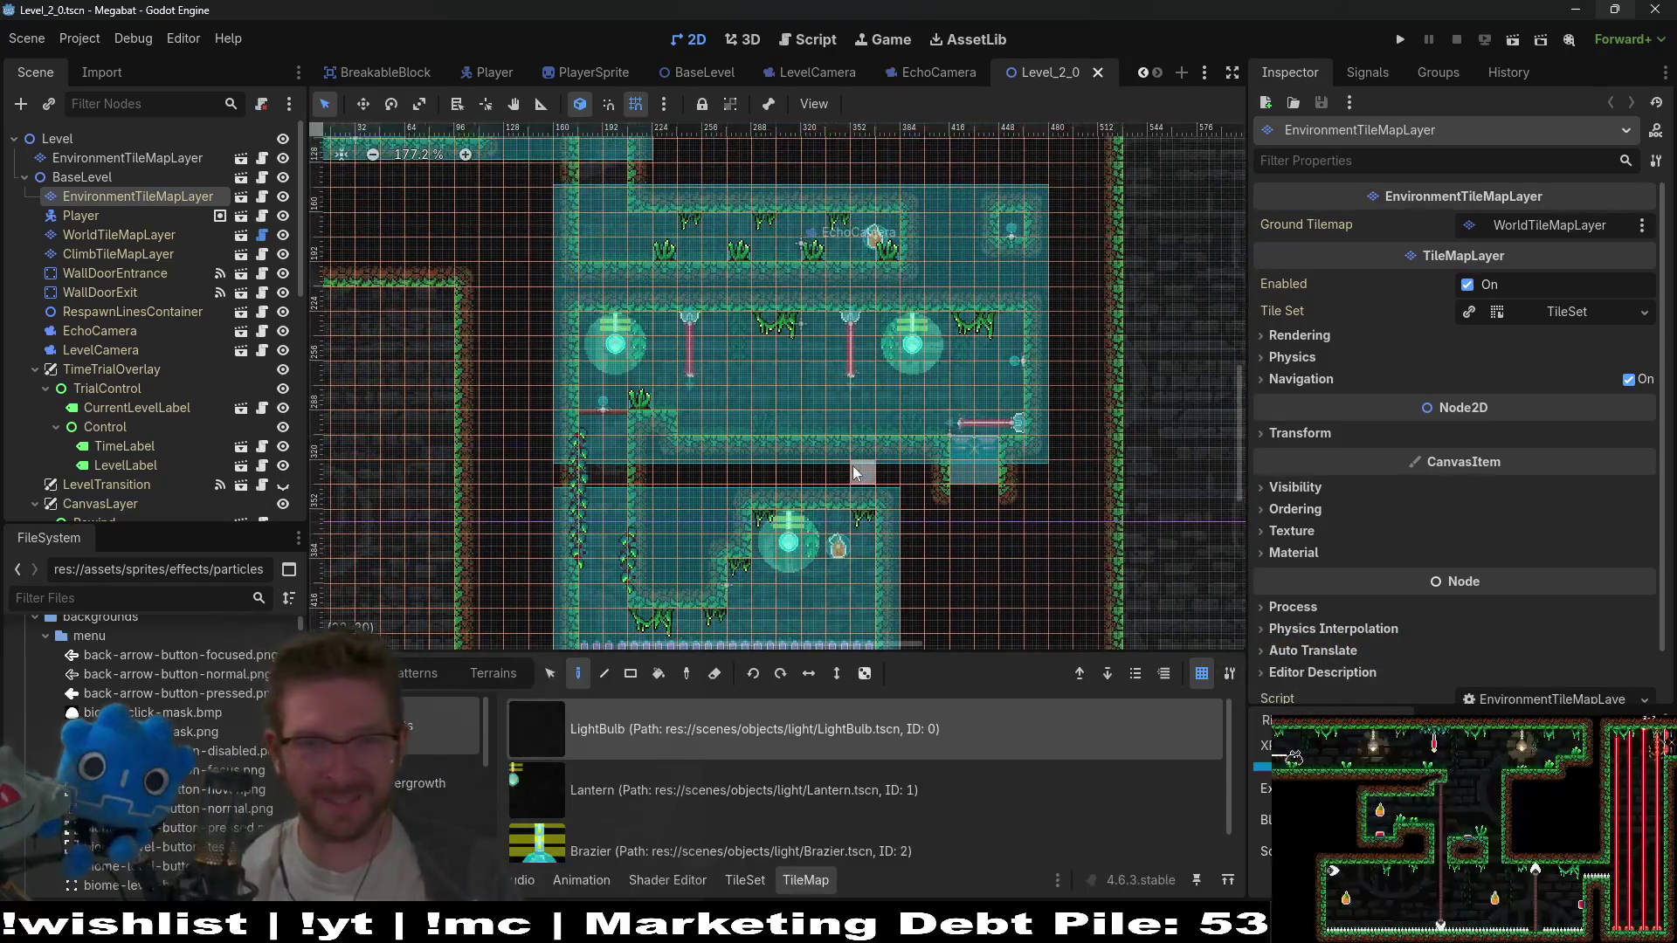
scroll(838, 410, "up", 5)
scroll(838, 410, "left", 4)
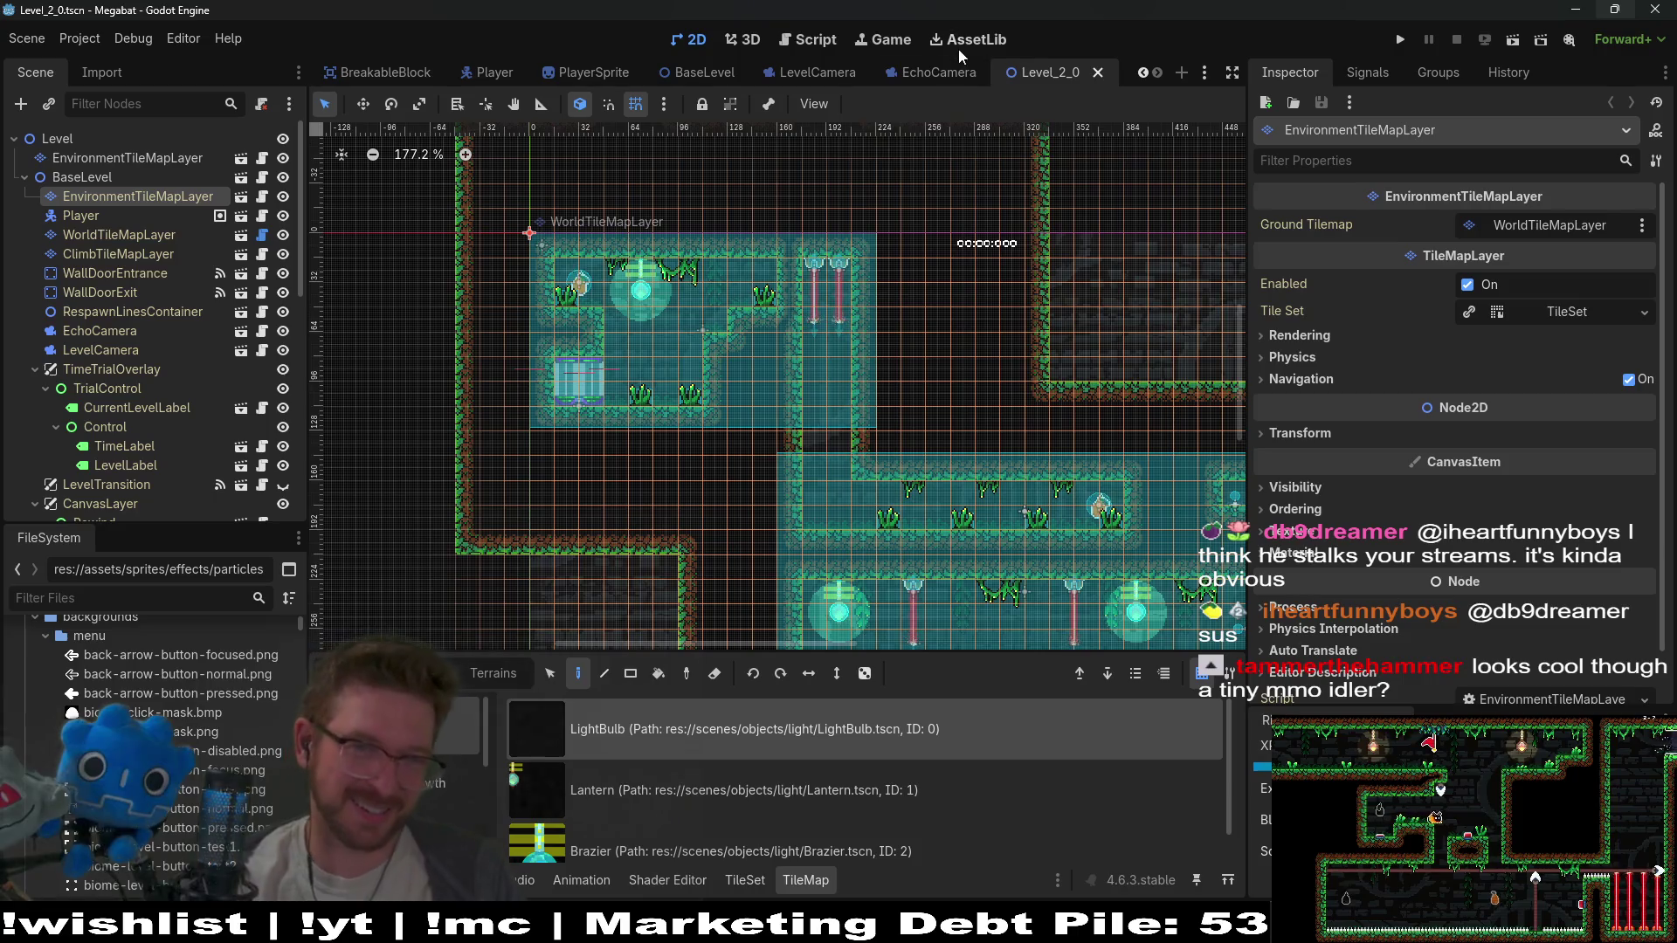
left_click(958, 79)
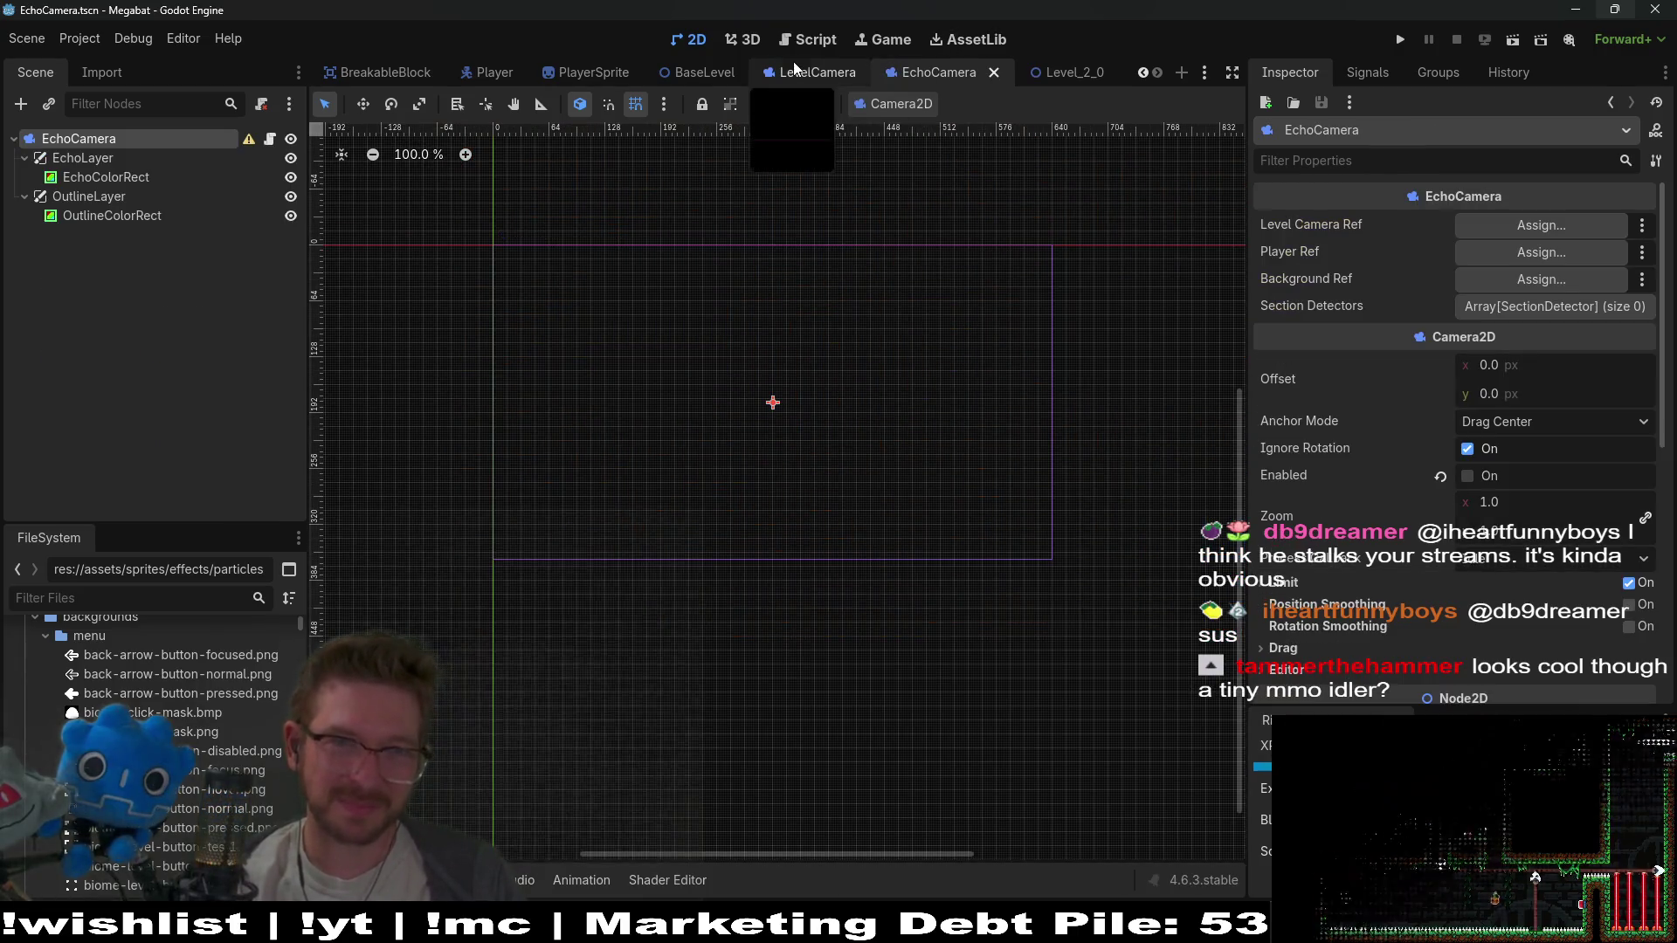
Check the LevelCamera scene, return to EchoCamera, and run the game
left_click(795, 70)
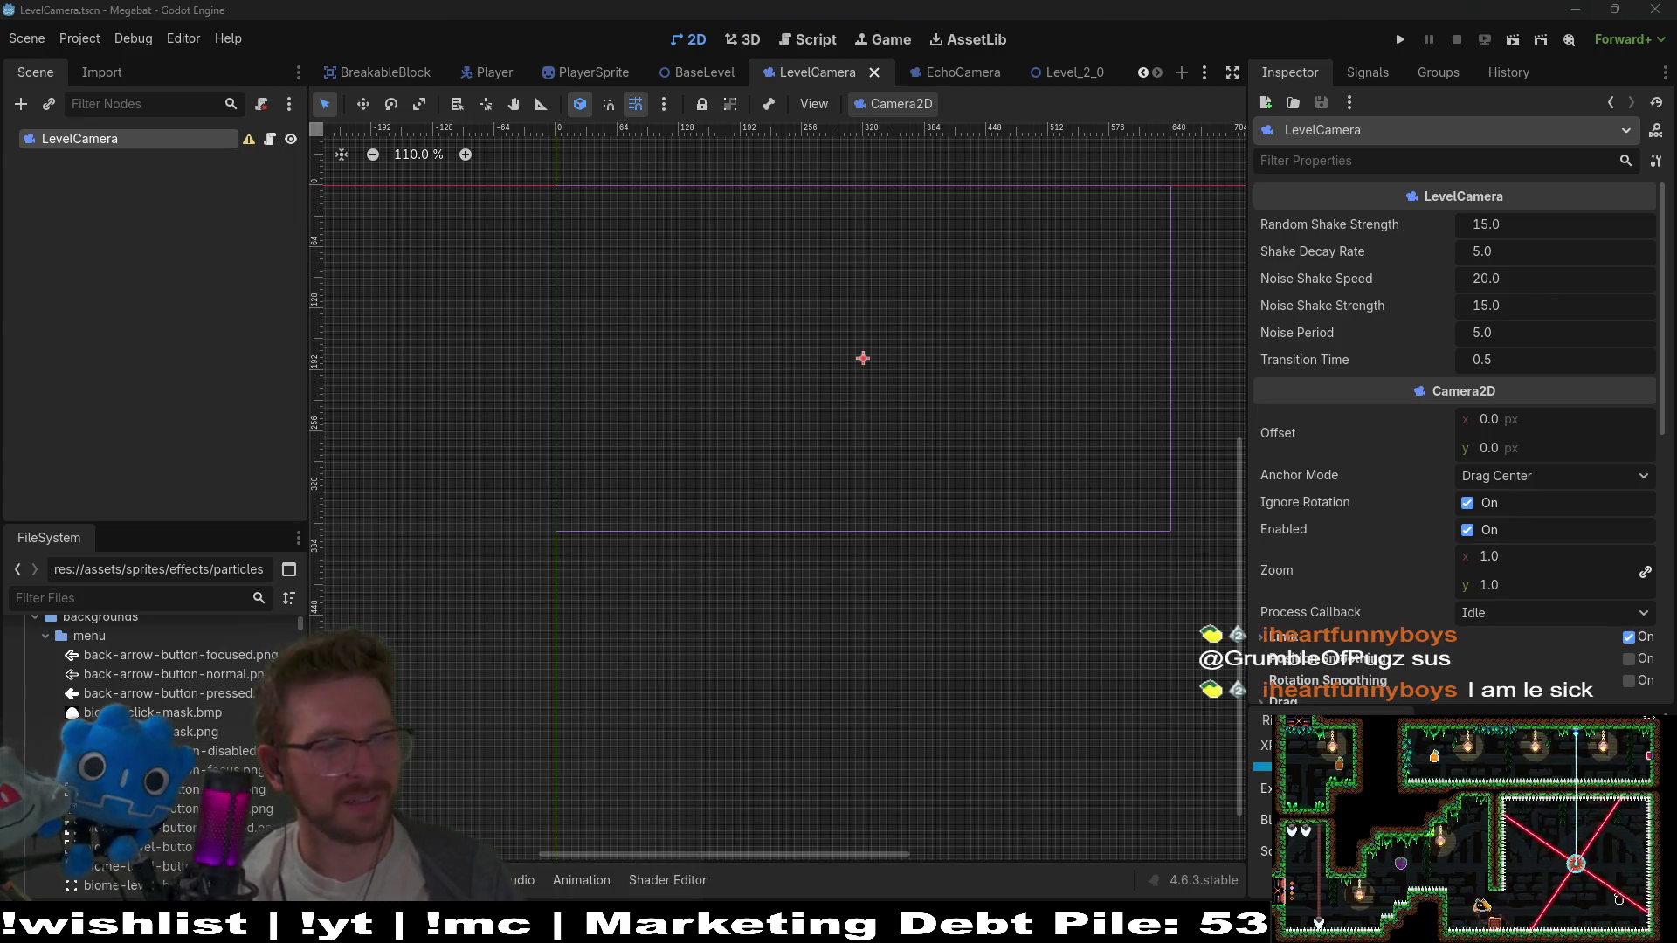
left_click(952, 72)
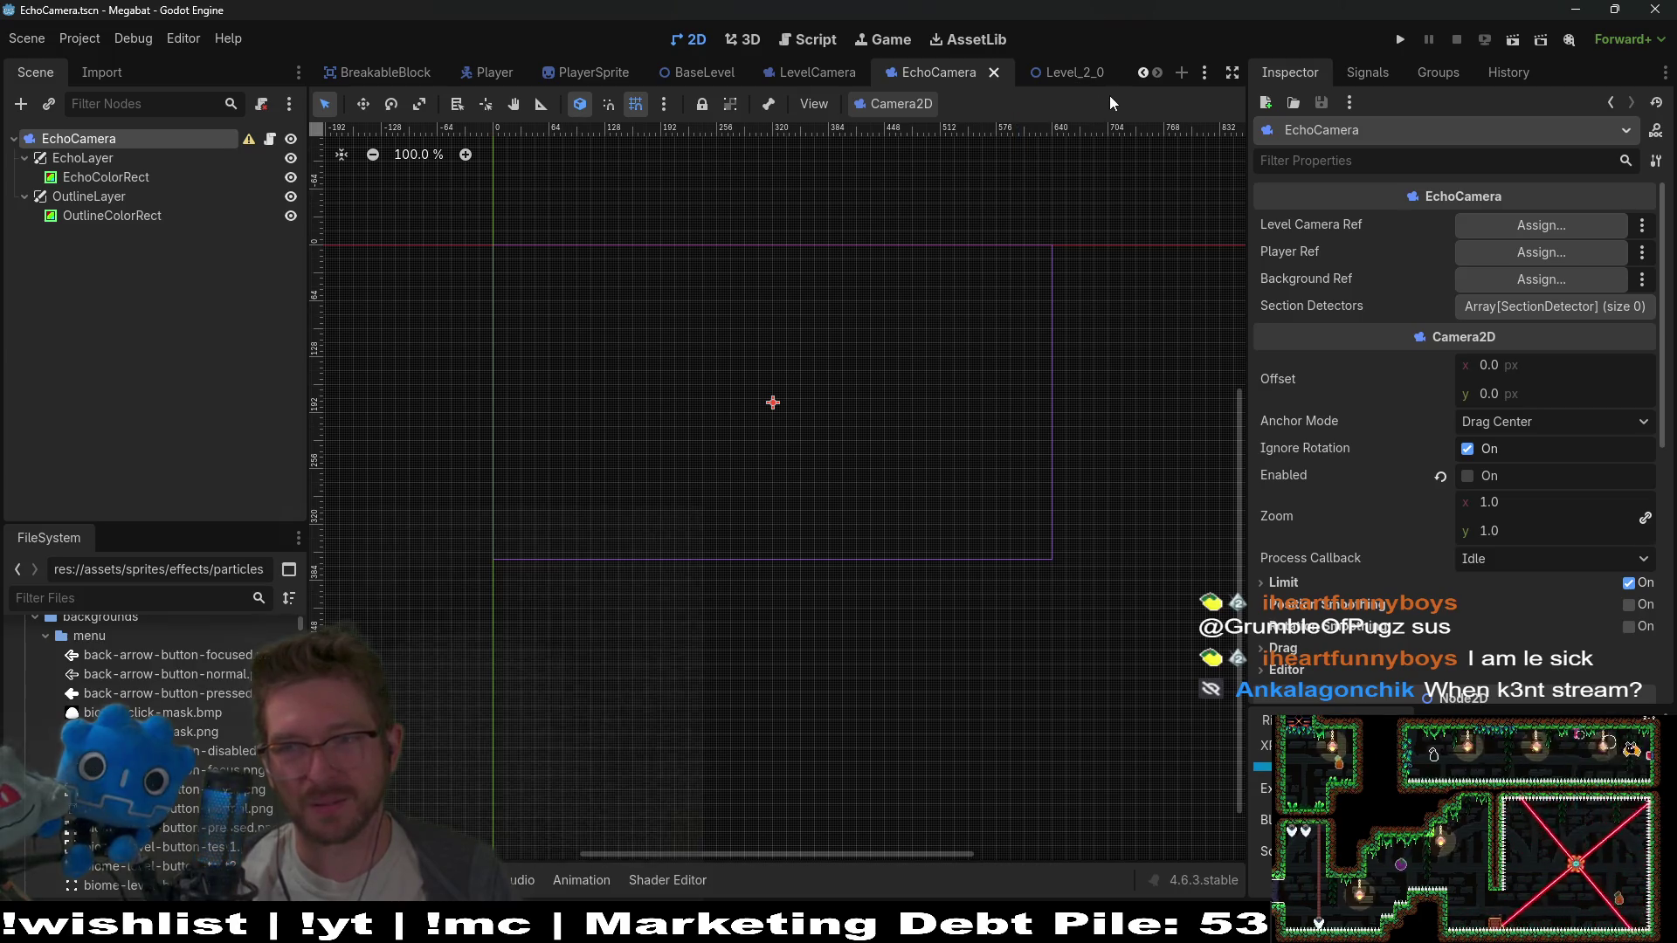
left_click(1393, 44)
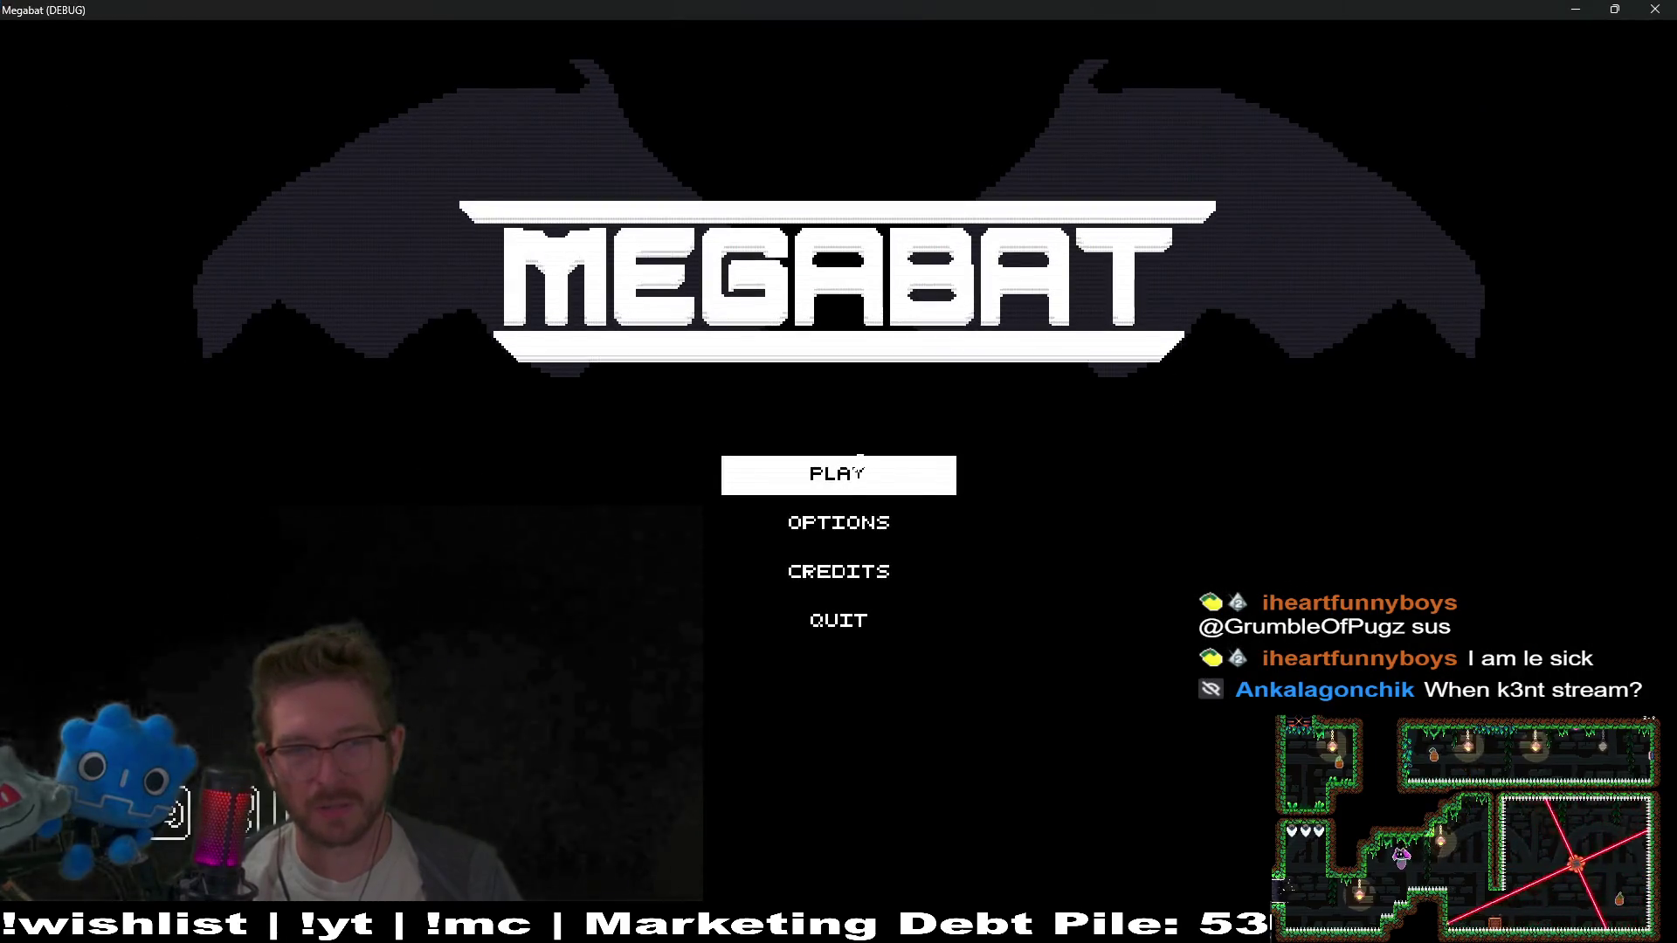
Start playing on the second save profile and open the green world's level list
left_click(885, 482)
left_click(926, 381)
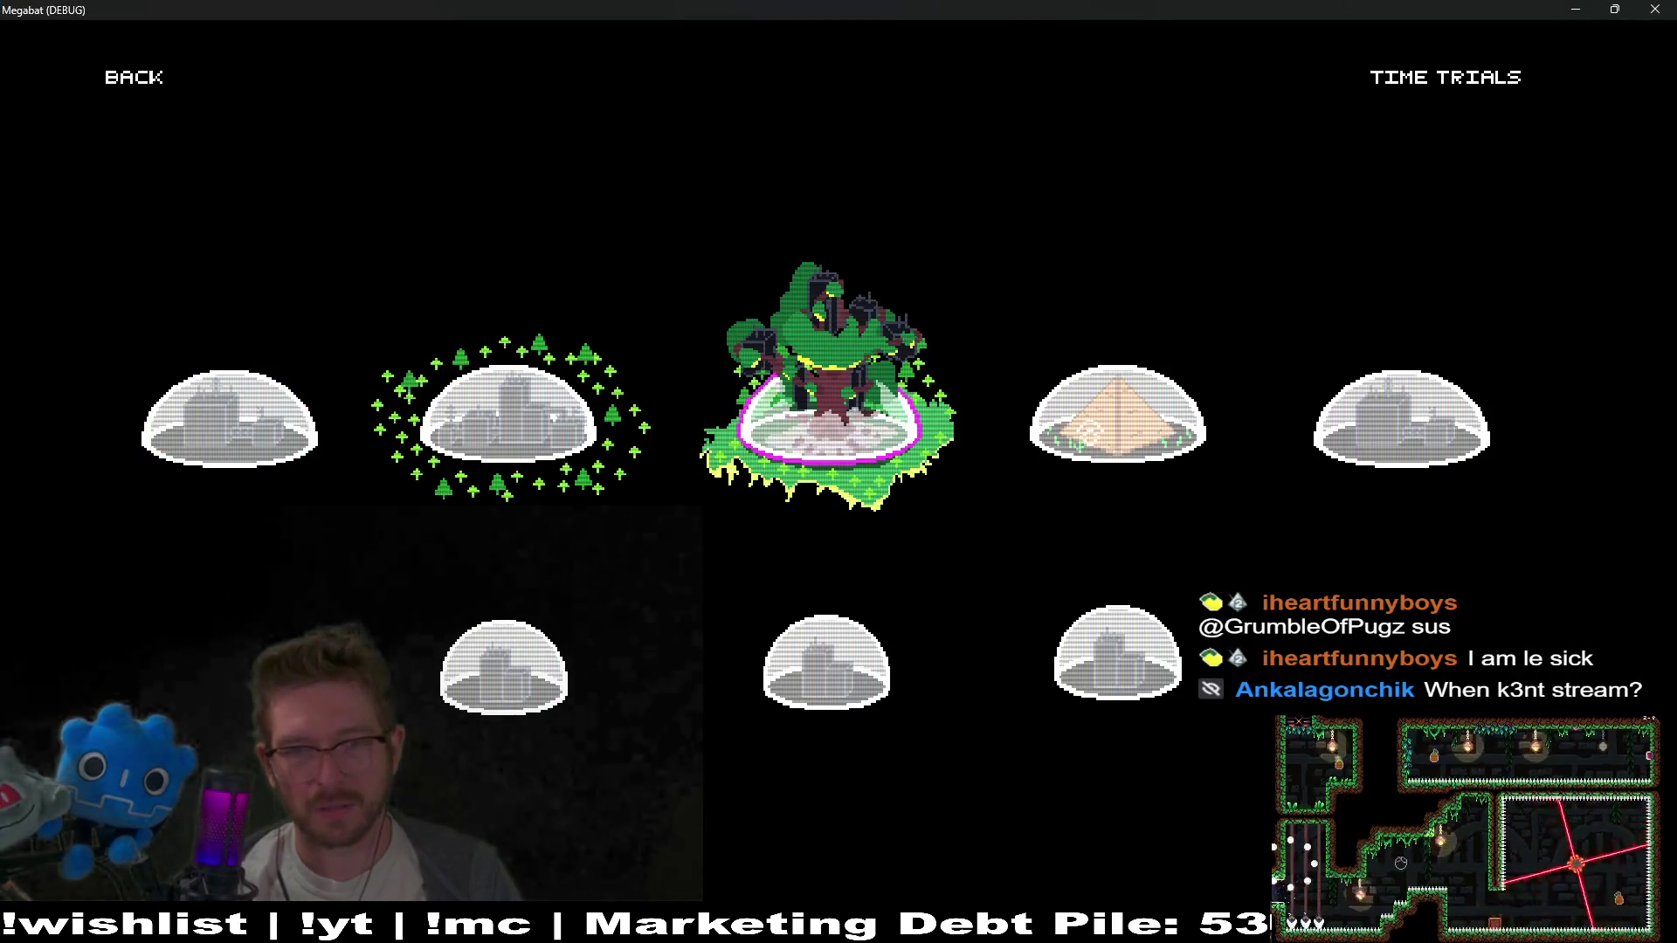
left_click(965, 379)
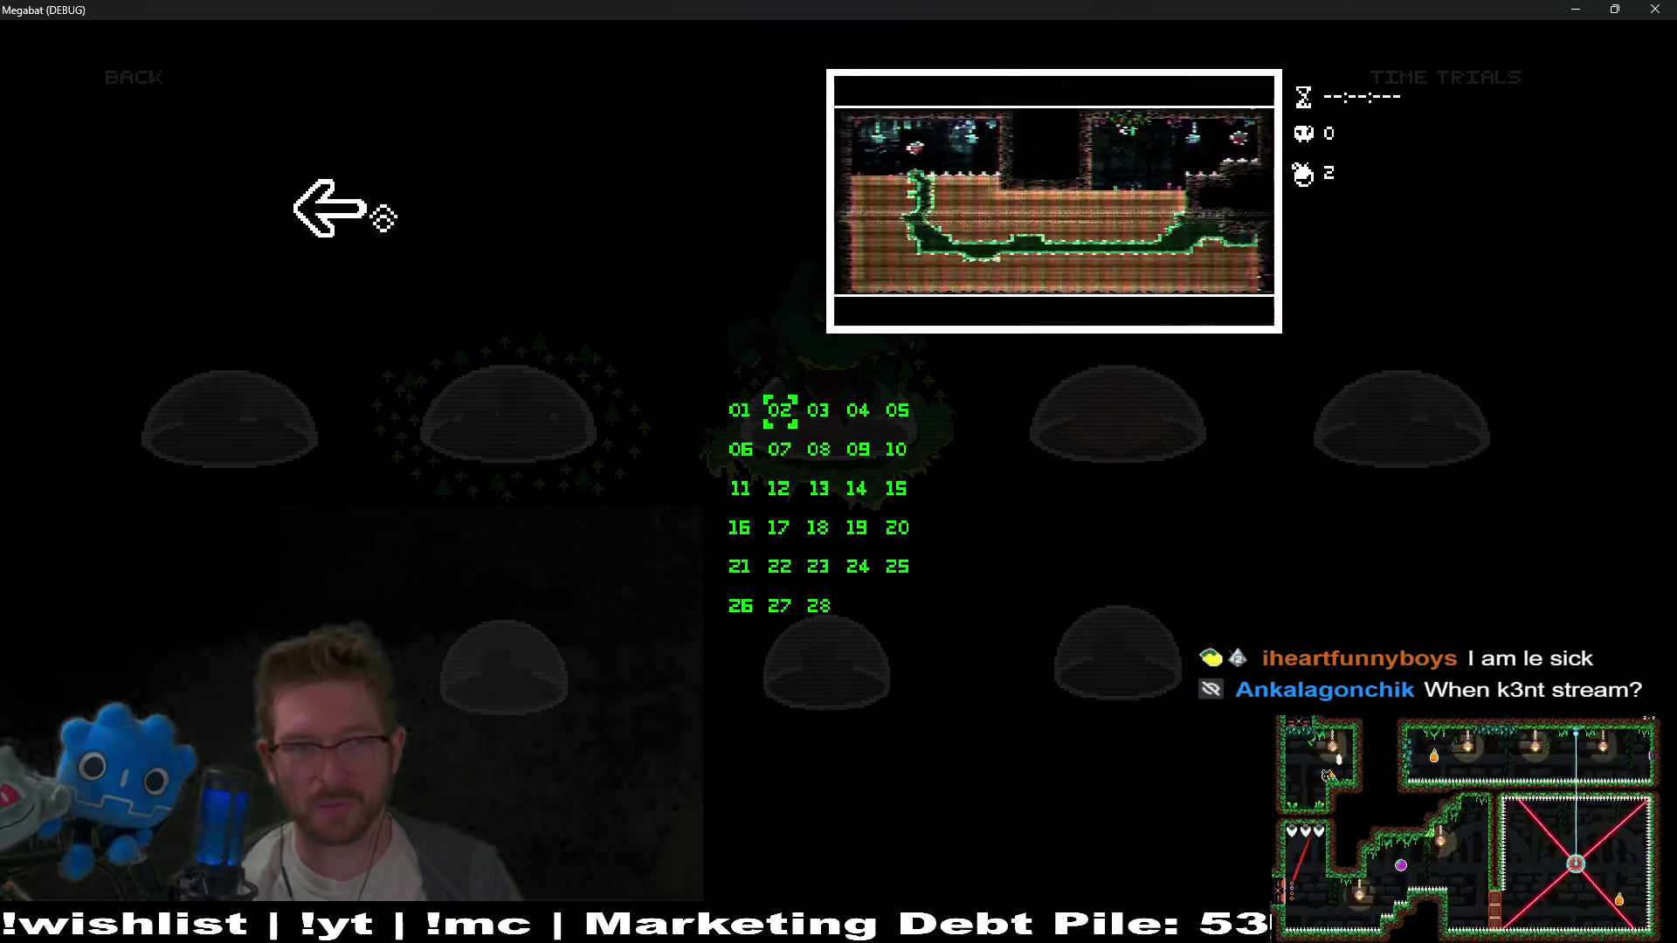
Preview the rightmost and locked second worlds, return to the green world, and start level 02
left_click(342, 210)
left_click(1345, 406)
left_click(501, 370)
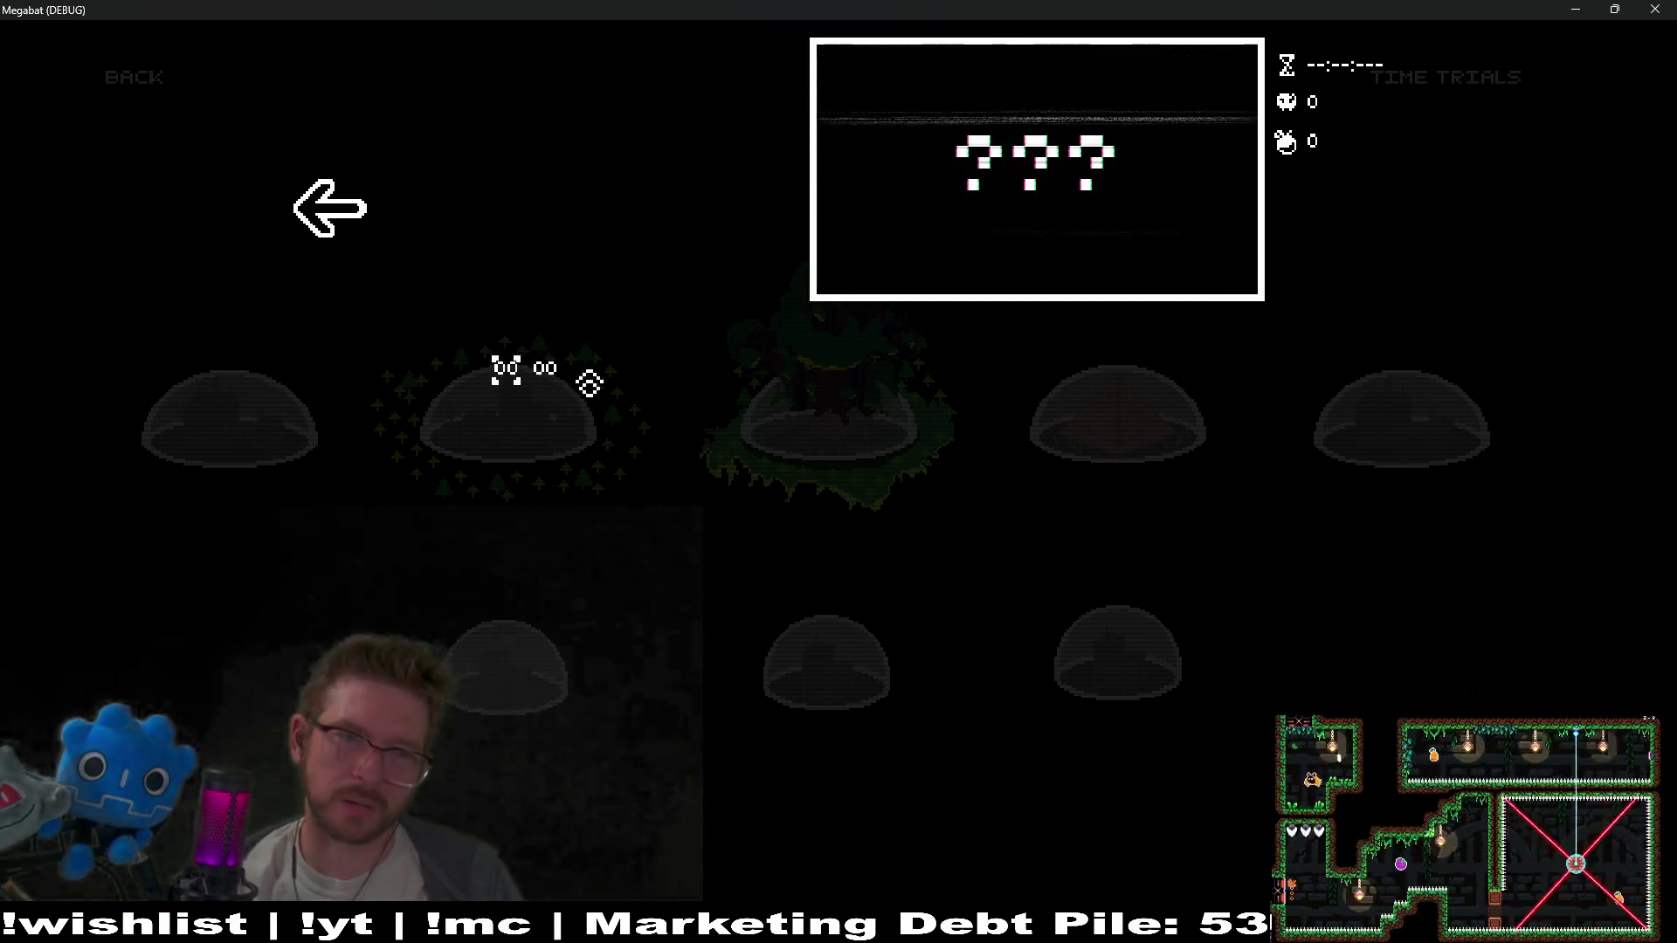
left_click(352, 234)
left_click(827, 411)
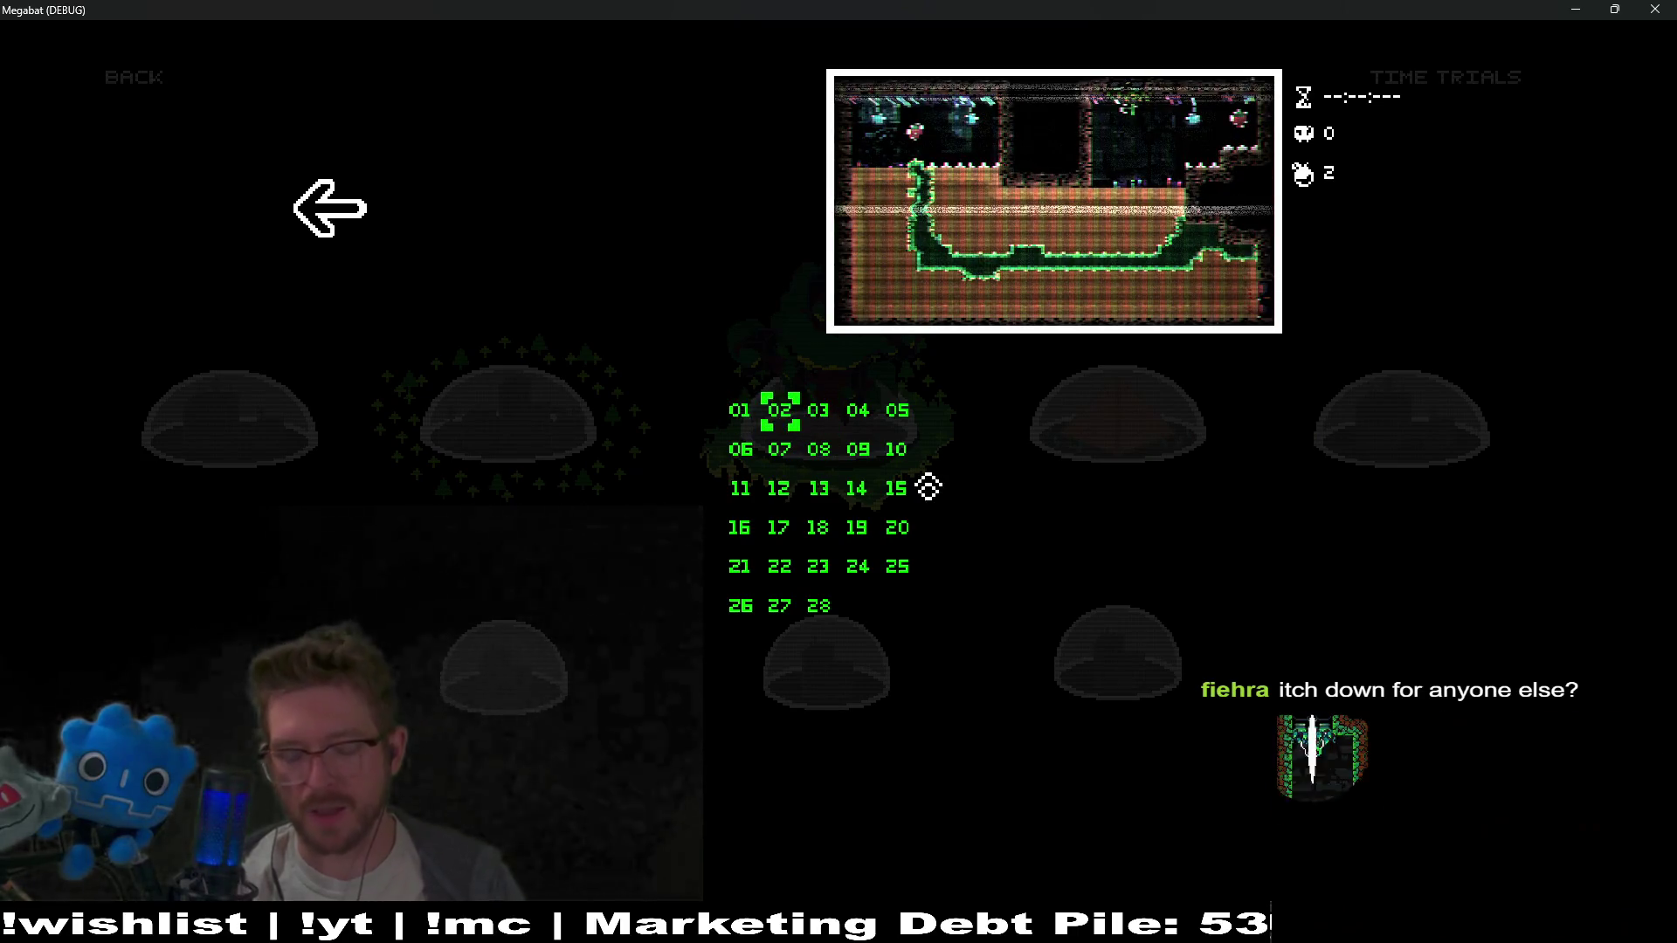
key("Return")
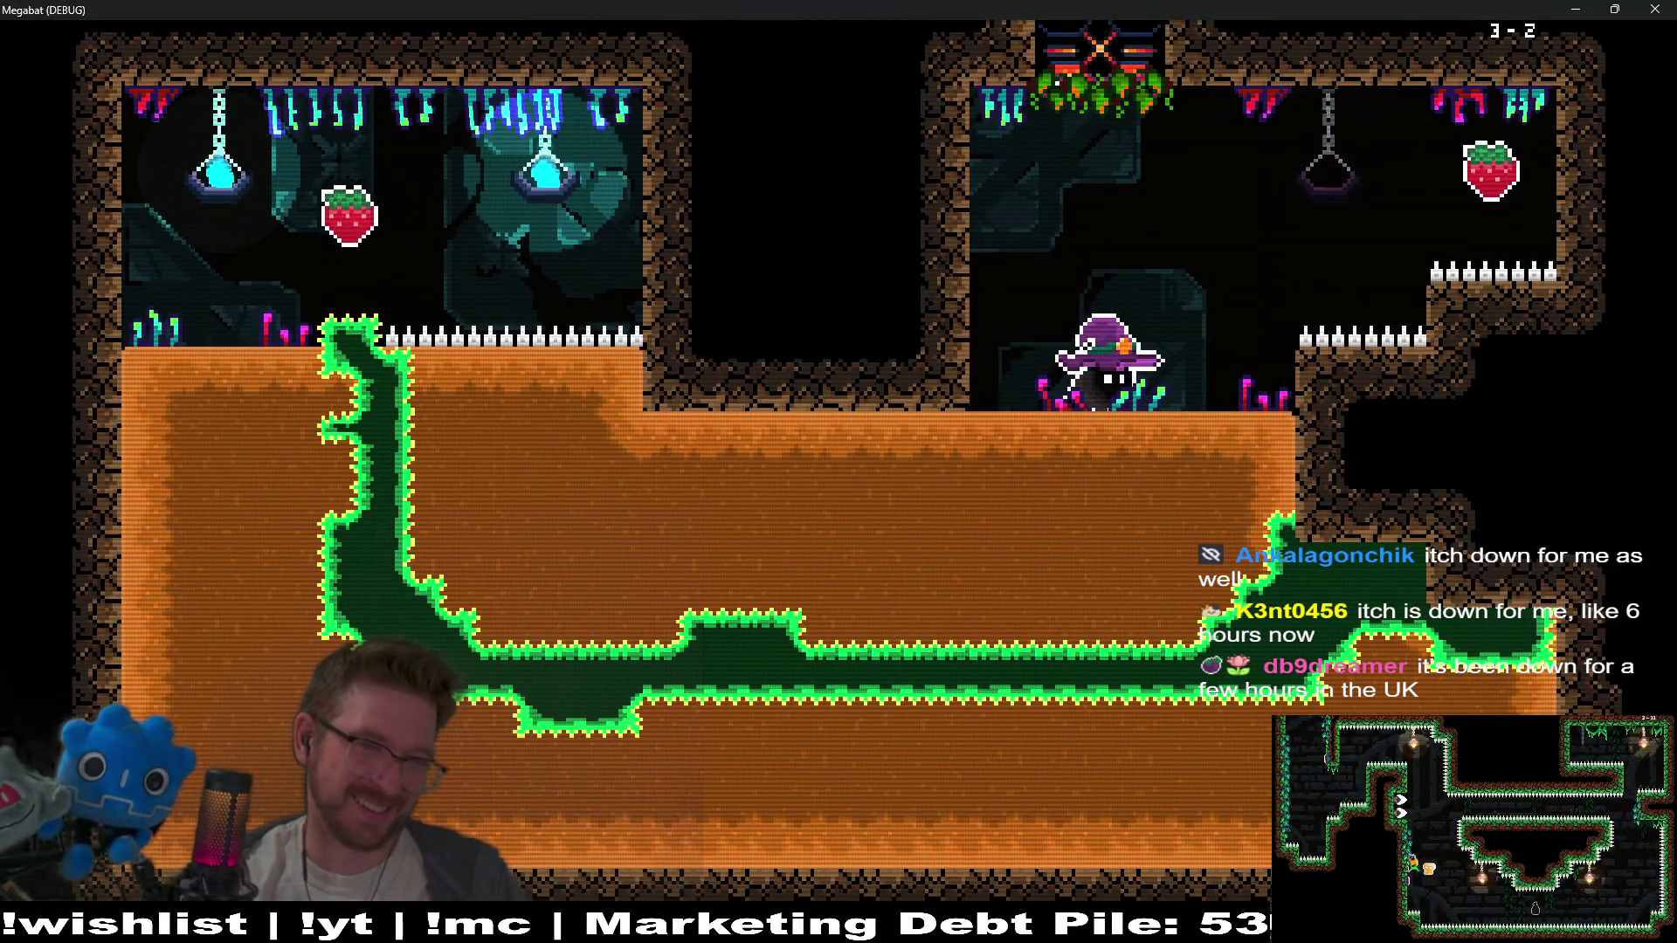
Fly up and then left to collect both strawberries in room 3-2
key("space")
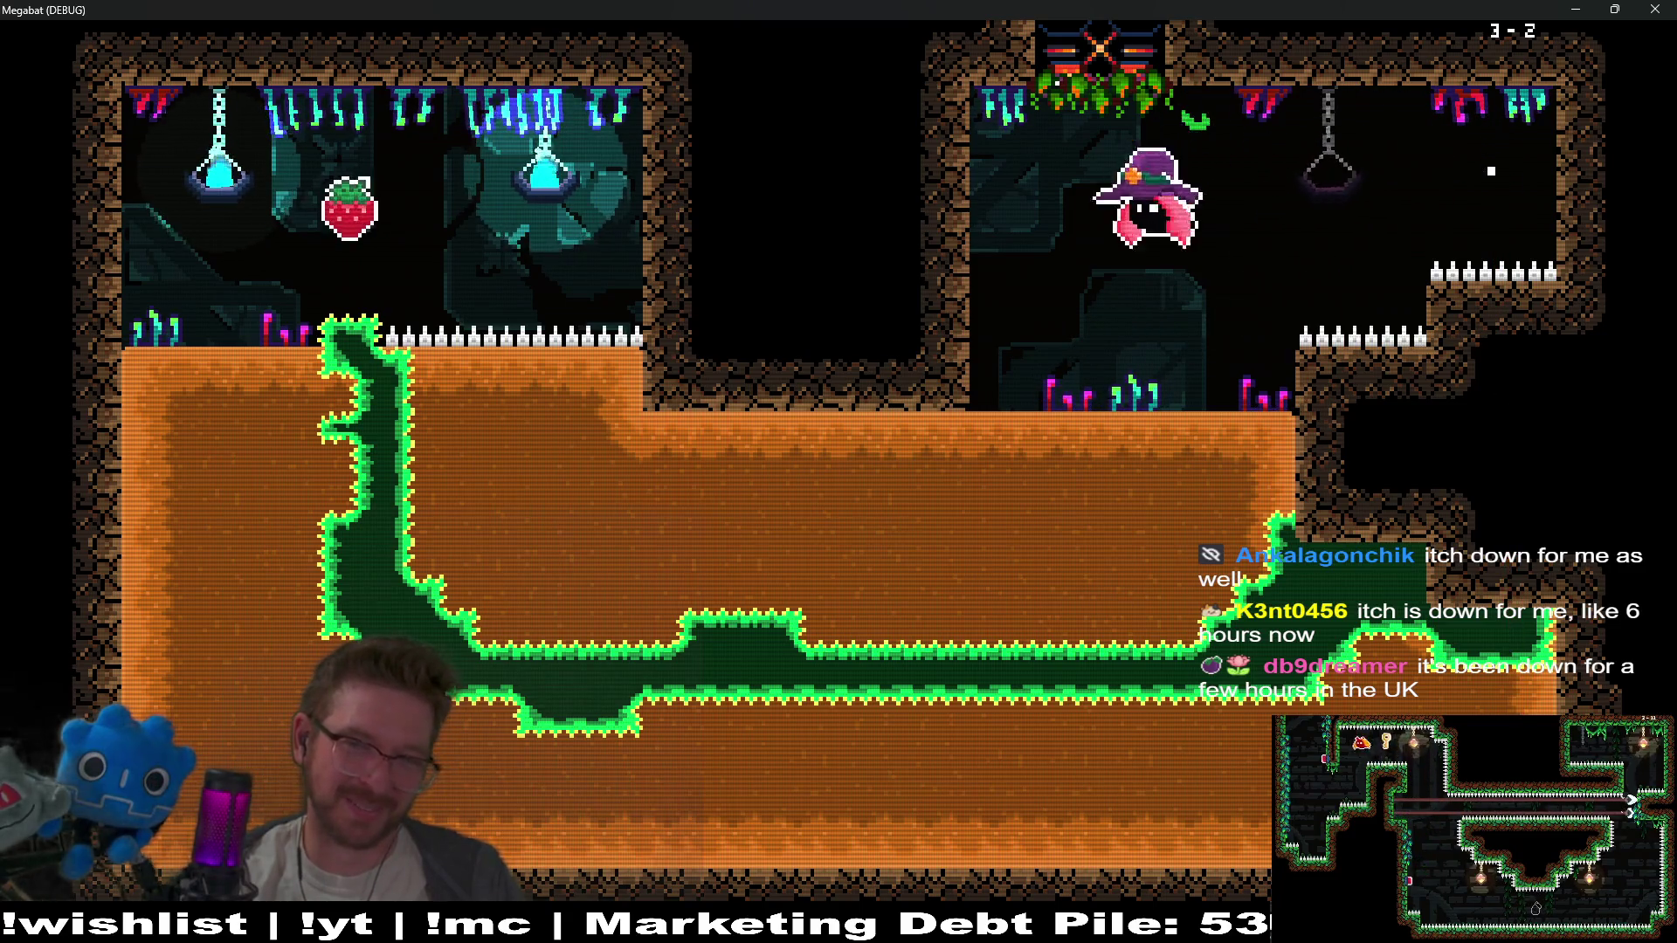
key("Left")
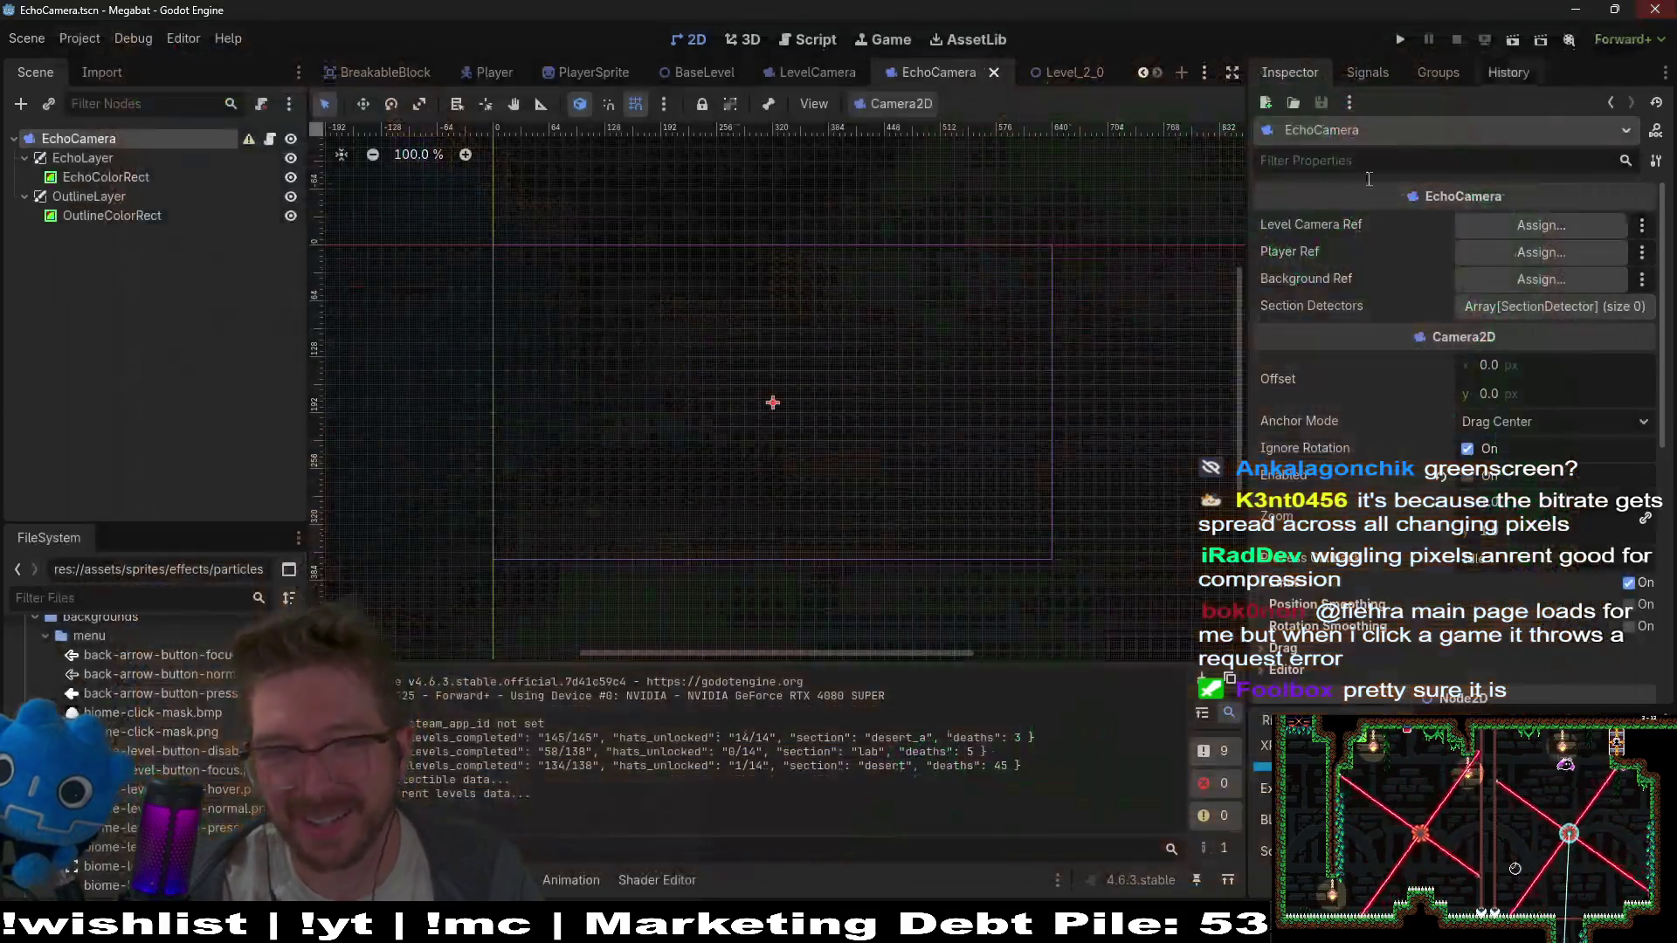
Quit the running game with F8 and open the EchoCamera.gd script
key("F8")
mouse_move(1042, 79)
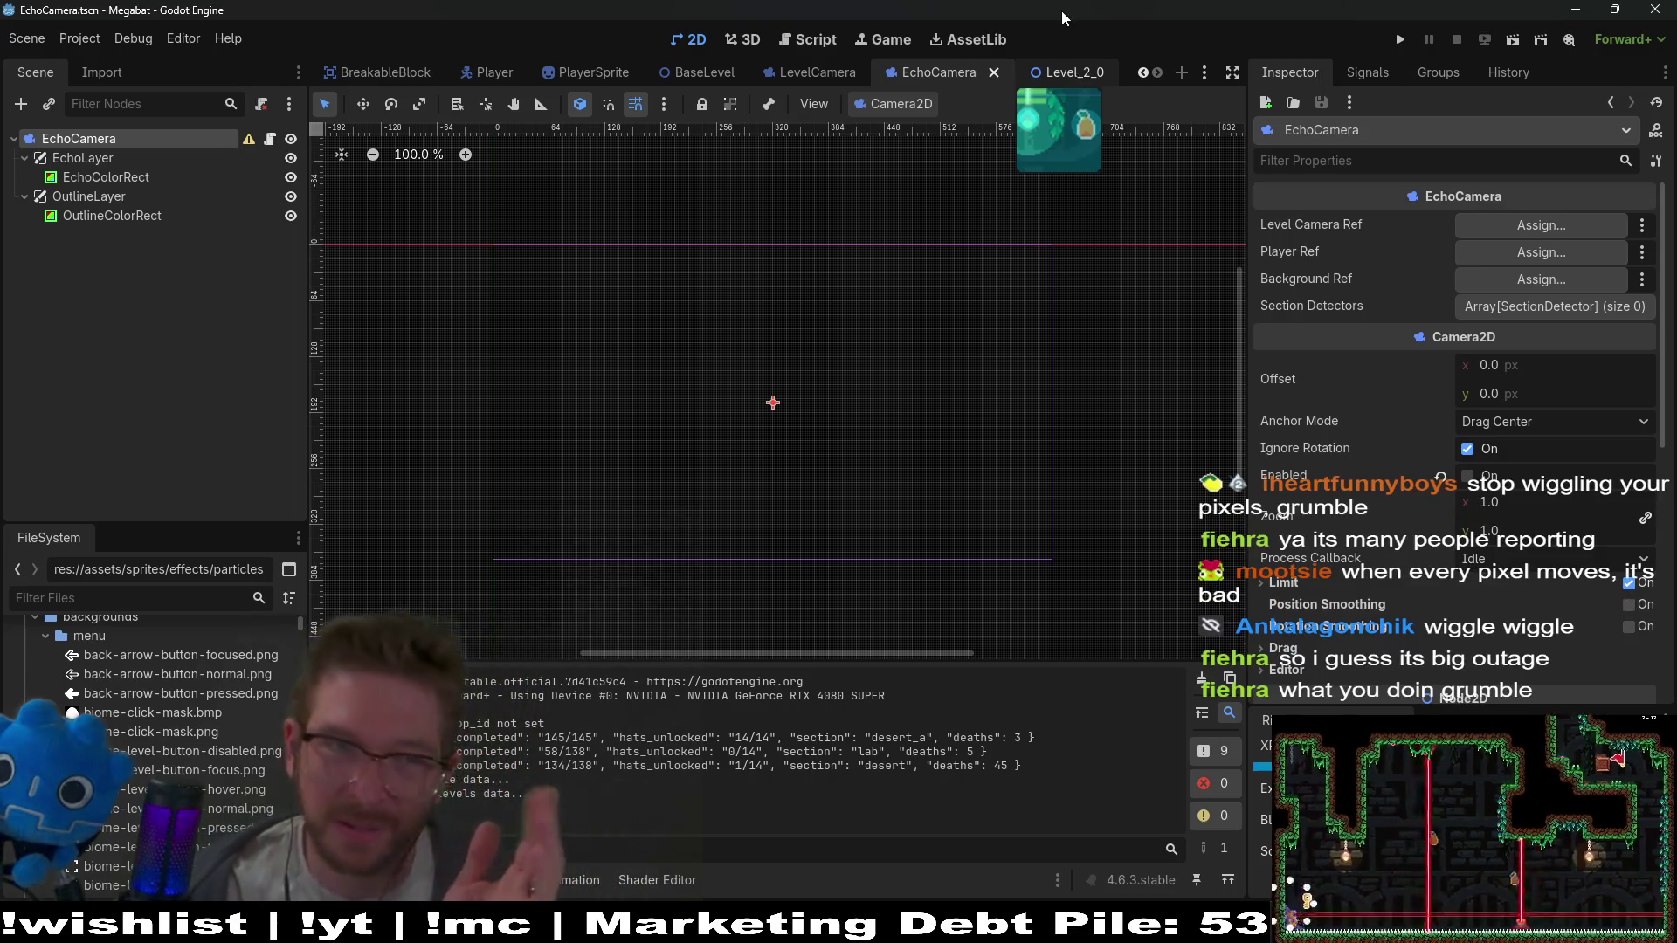
left_click(270, 142)
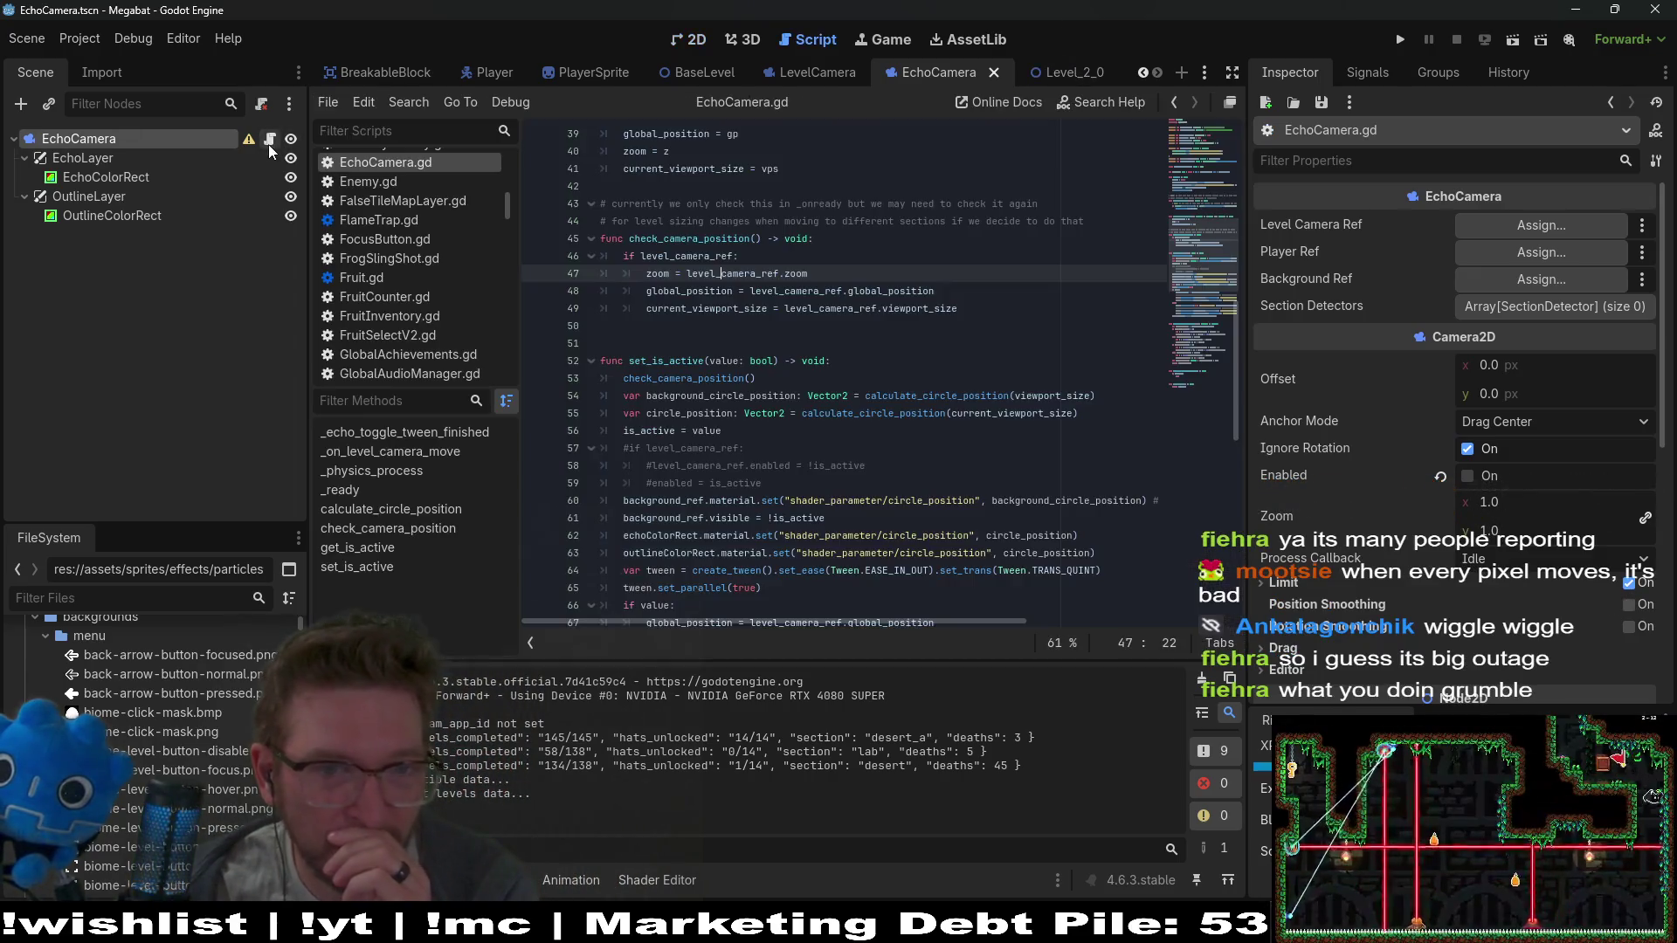
Delete the commented-out level_camera_ref lines from set_is_active and save the script
left_click_drag(773, 483, 820, 431)
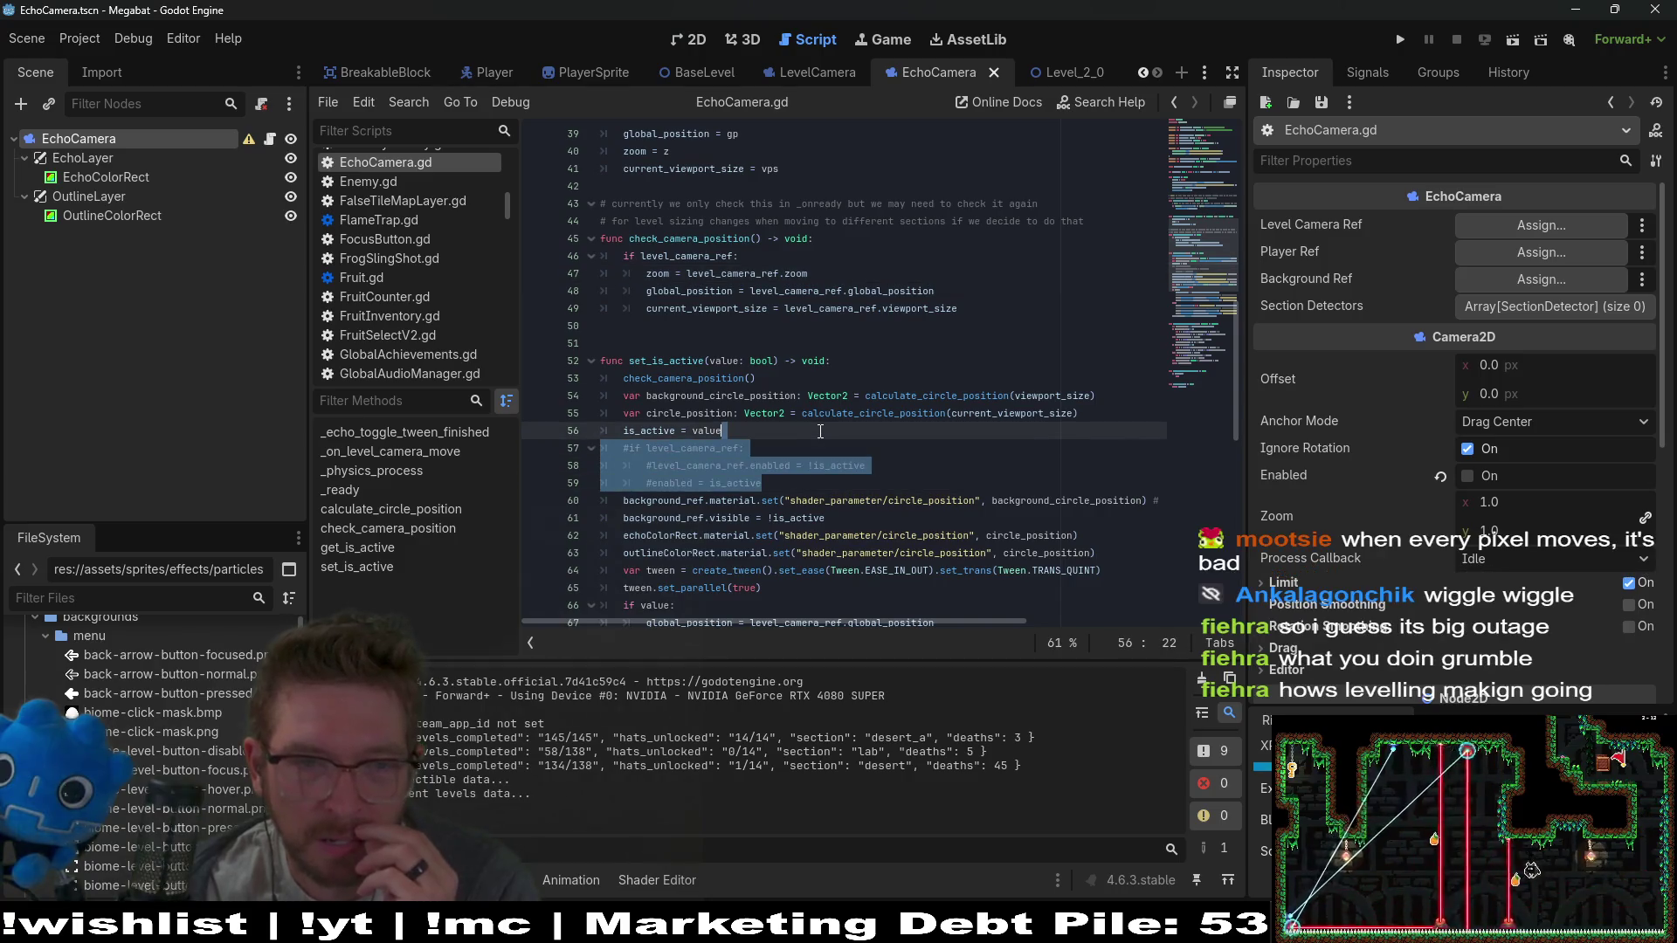
key("BackSpace")
key("ctrl+s")
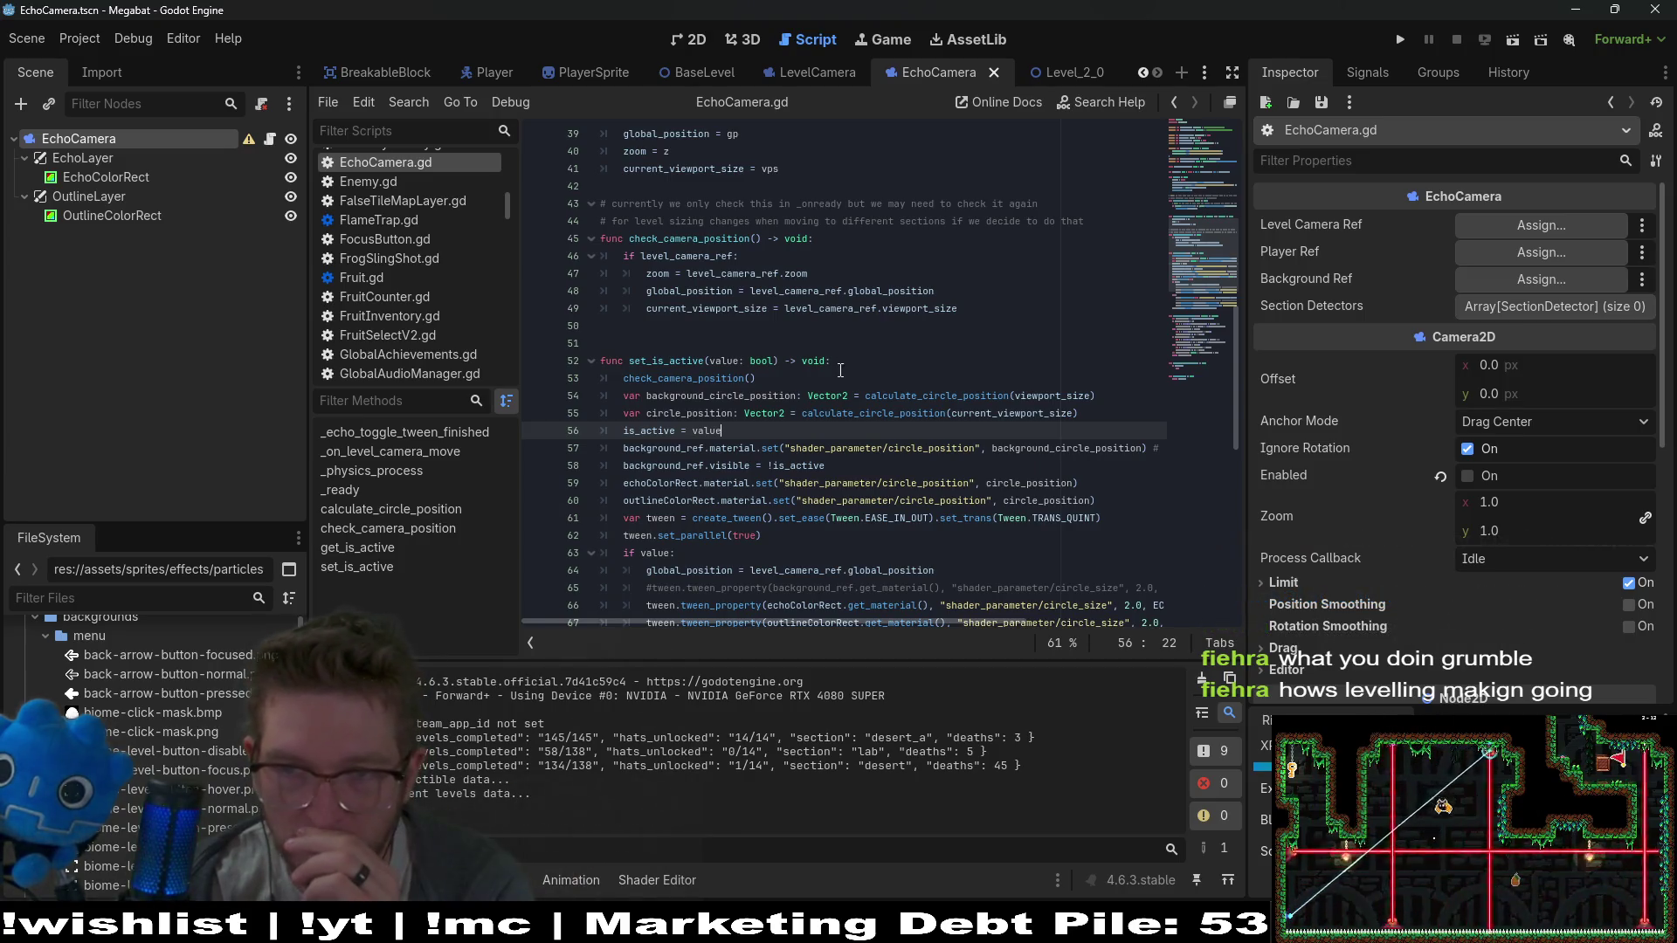
Review the variable declarations and search the script for 'section'
scroll(813, 272, "up", 12)
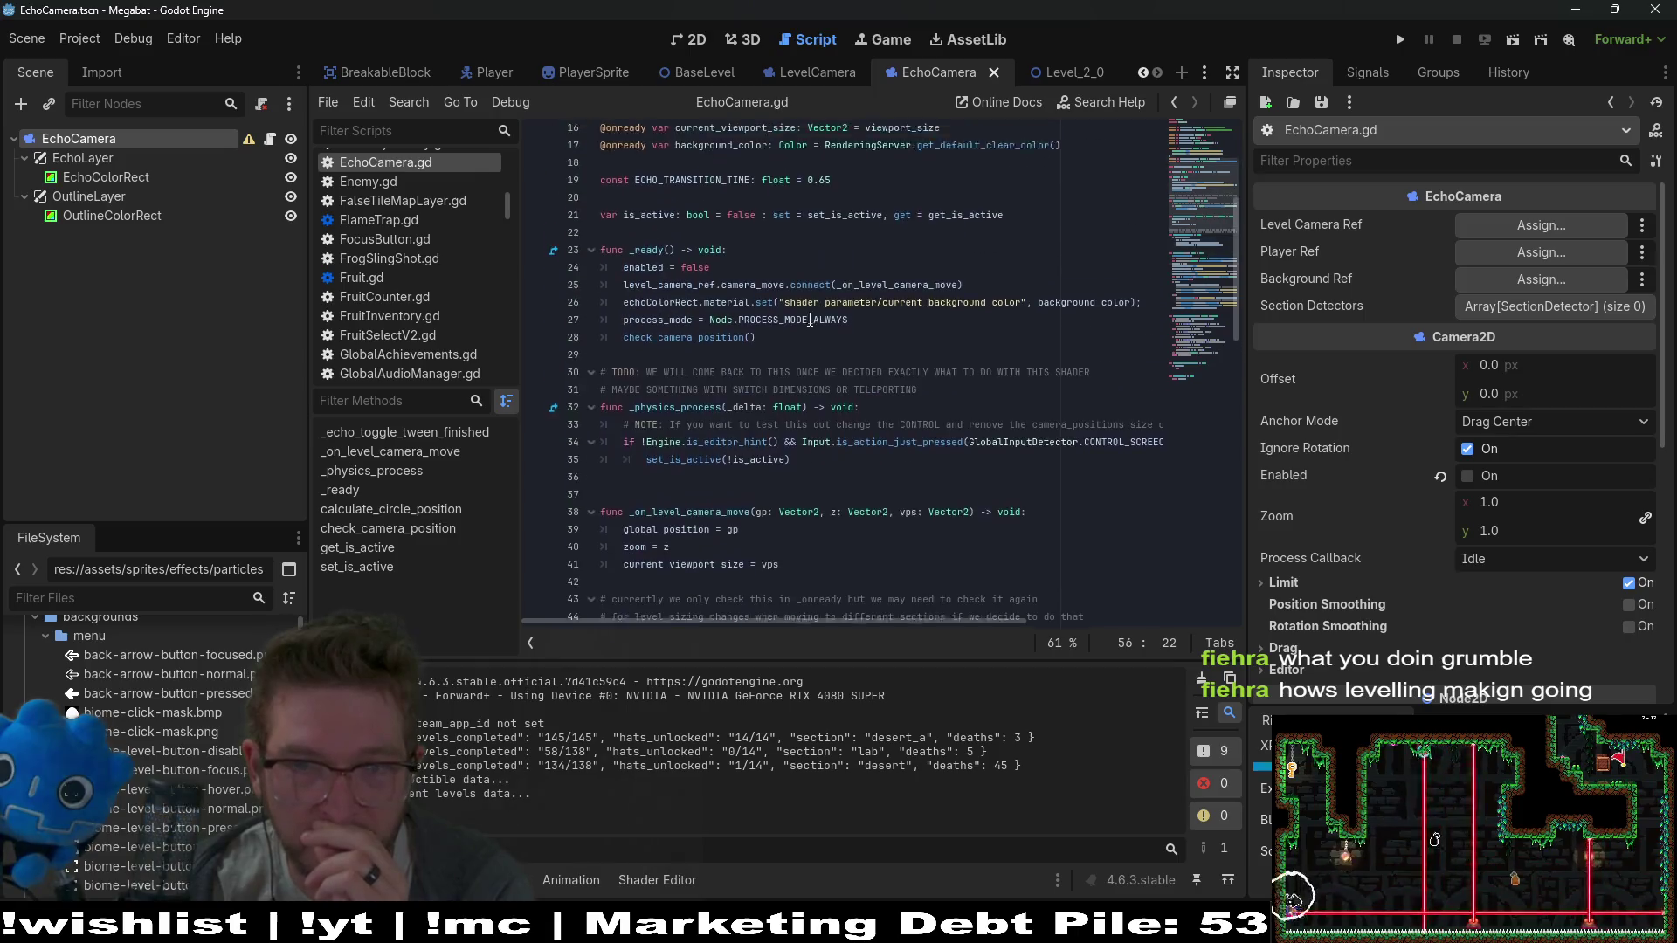
left_click(663, 588)
left_click(758, 394)
left_click(760, 360)
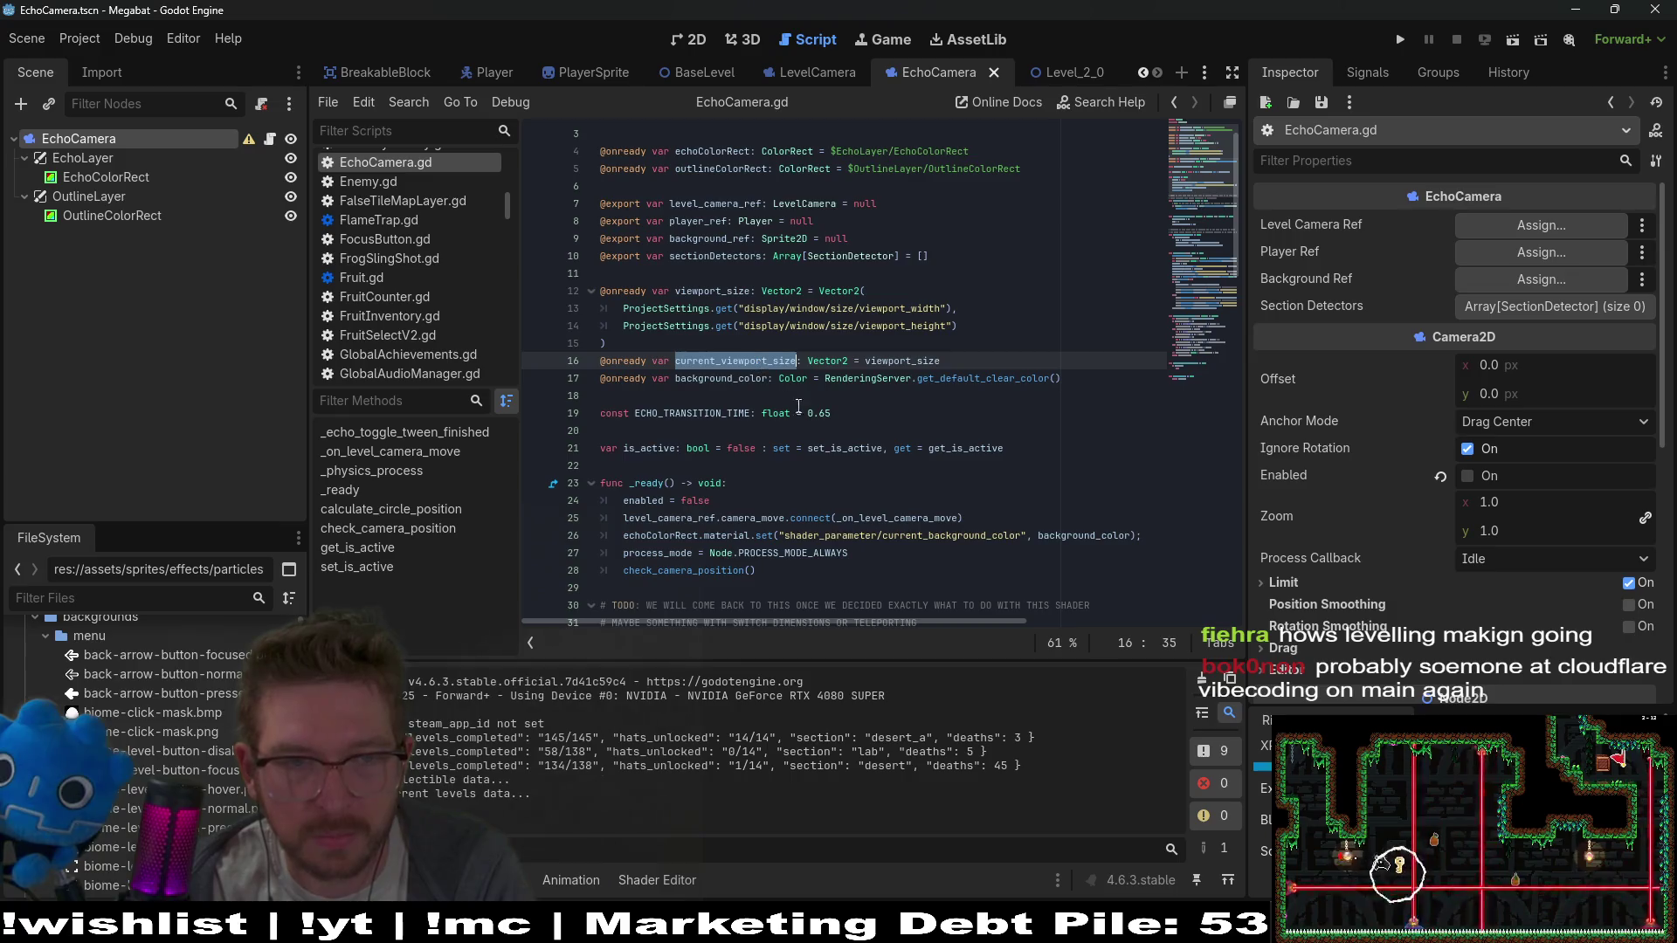
left_click(768, 431)
left_click(813, 377)
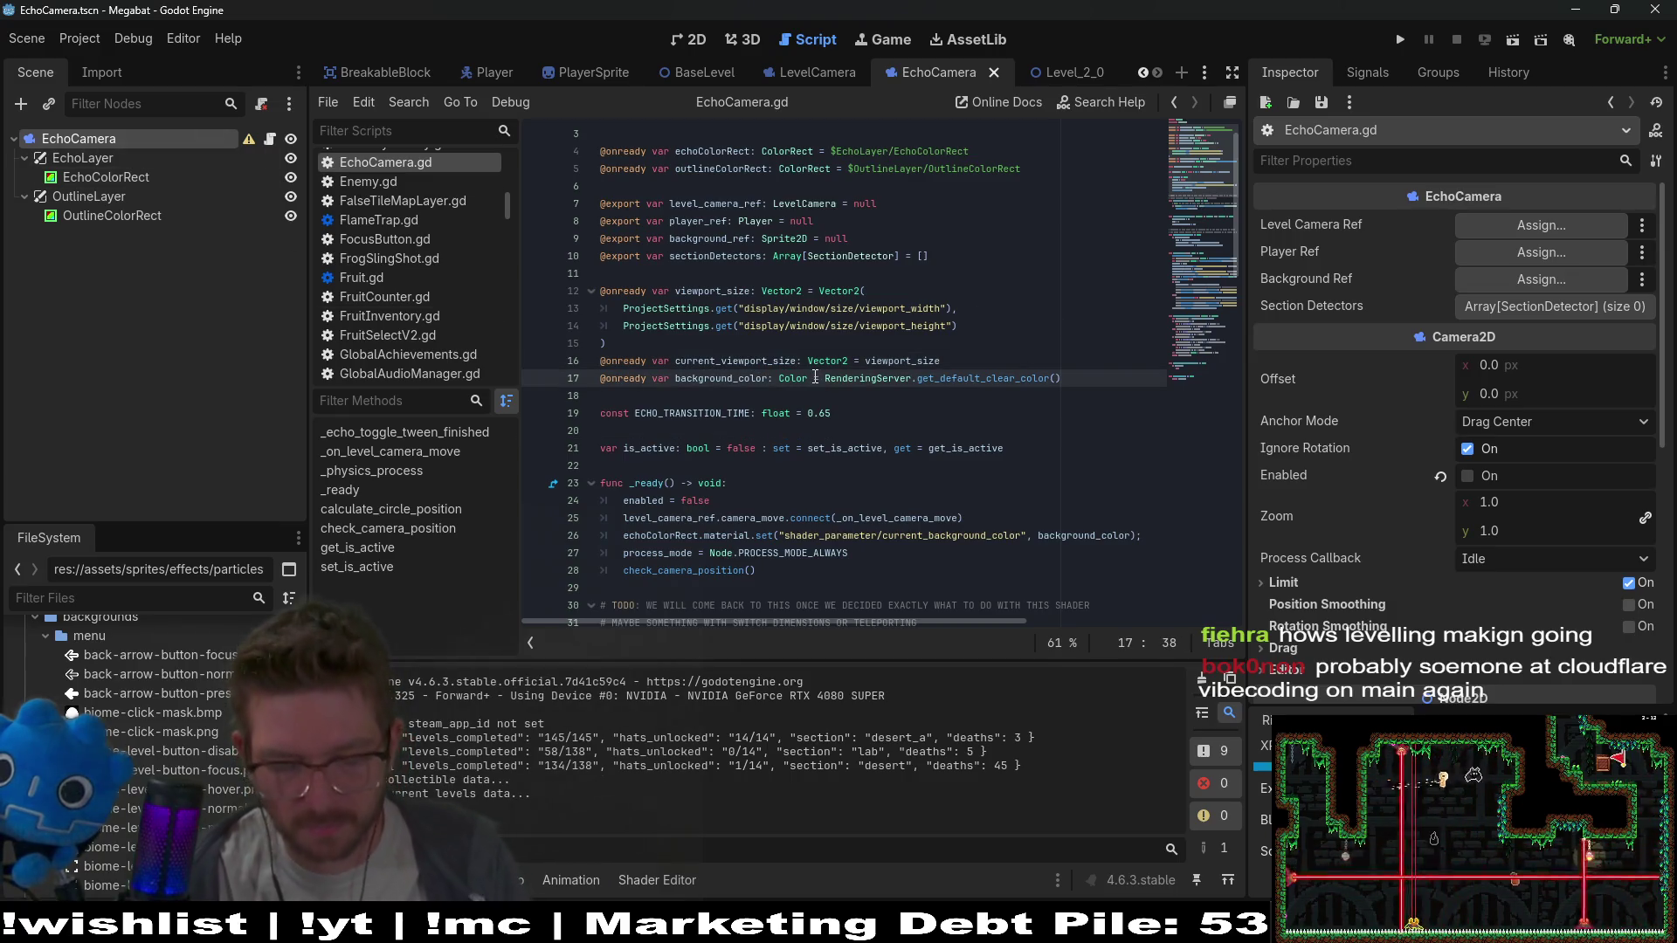
key("ctrl+f")
type("section")
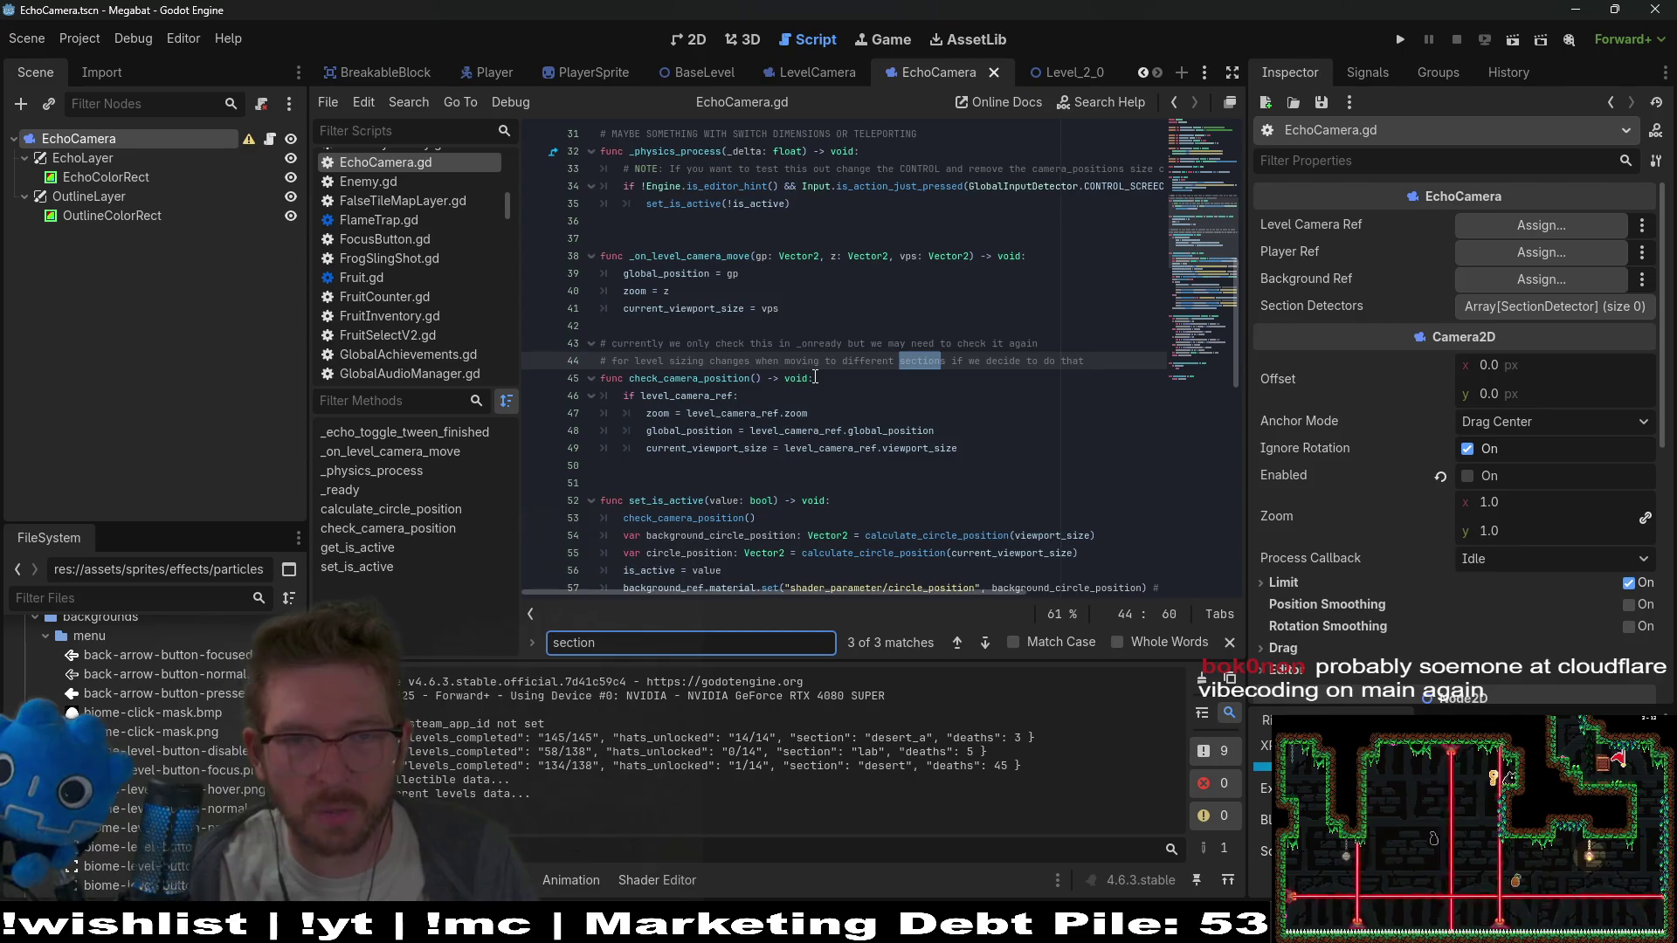
scroll(873, 350, "up", 10)
left_click(939, 275)
left_click(940, 297, "shift")
key("BackSpace")
key("ctrl+s")
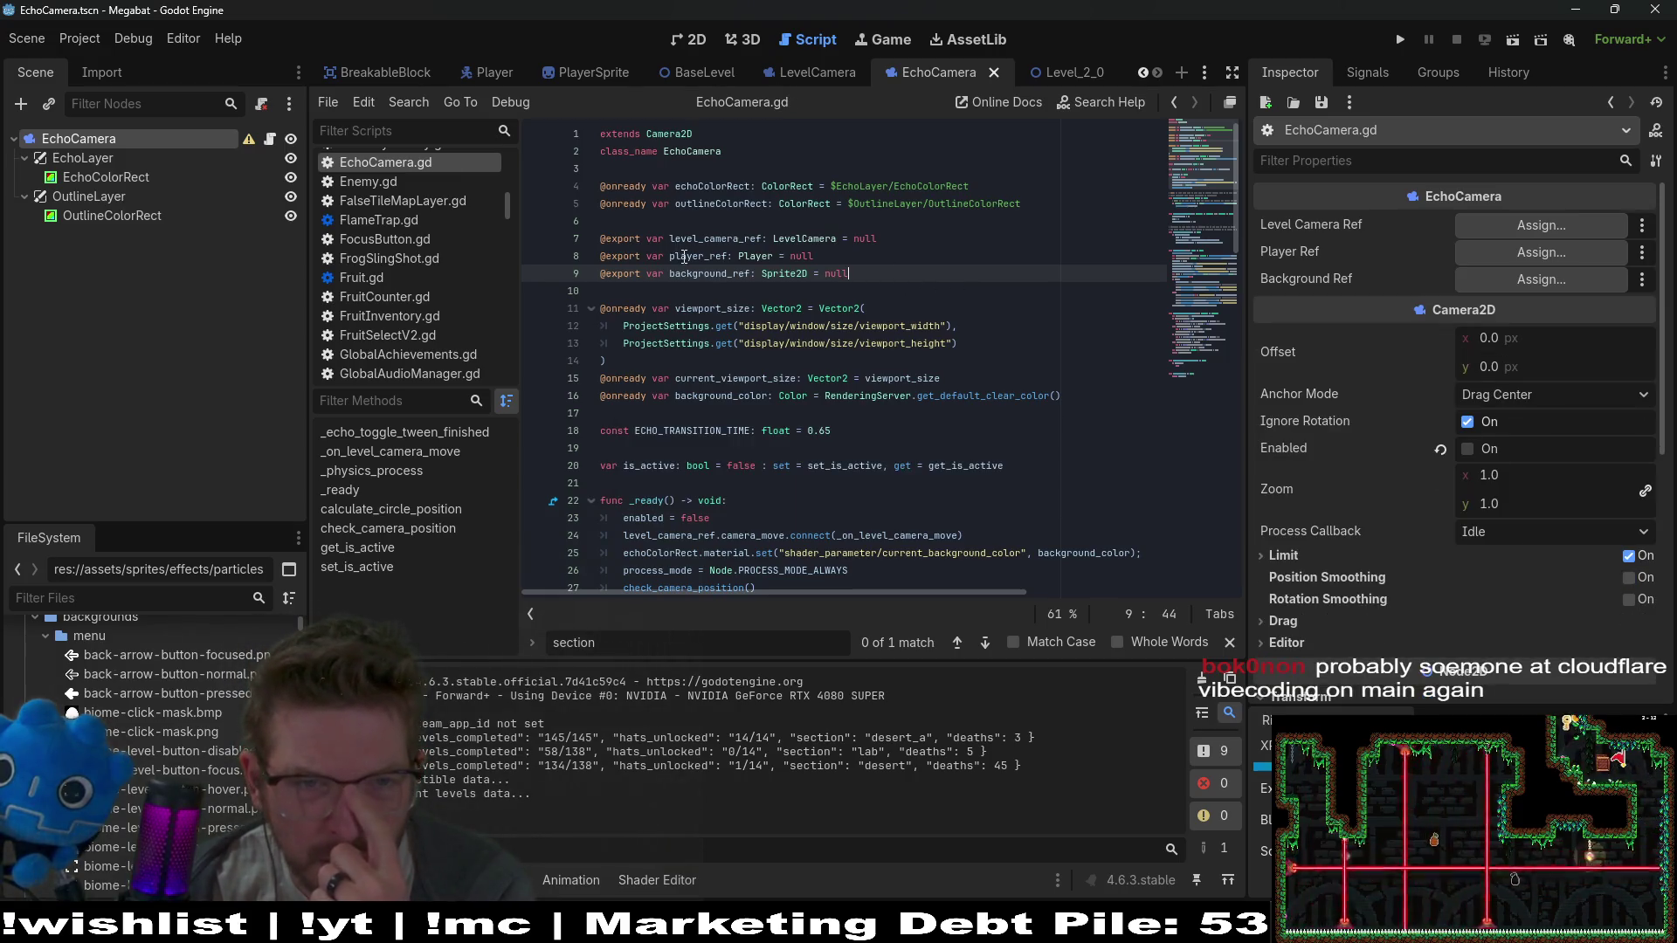
Search the script for player_ref and step through its usages
double_click(685, 256)
key("ctrl+f")
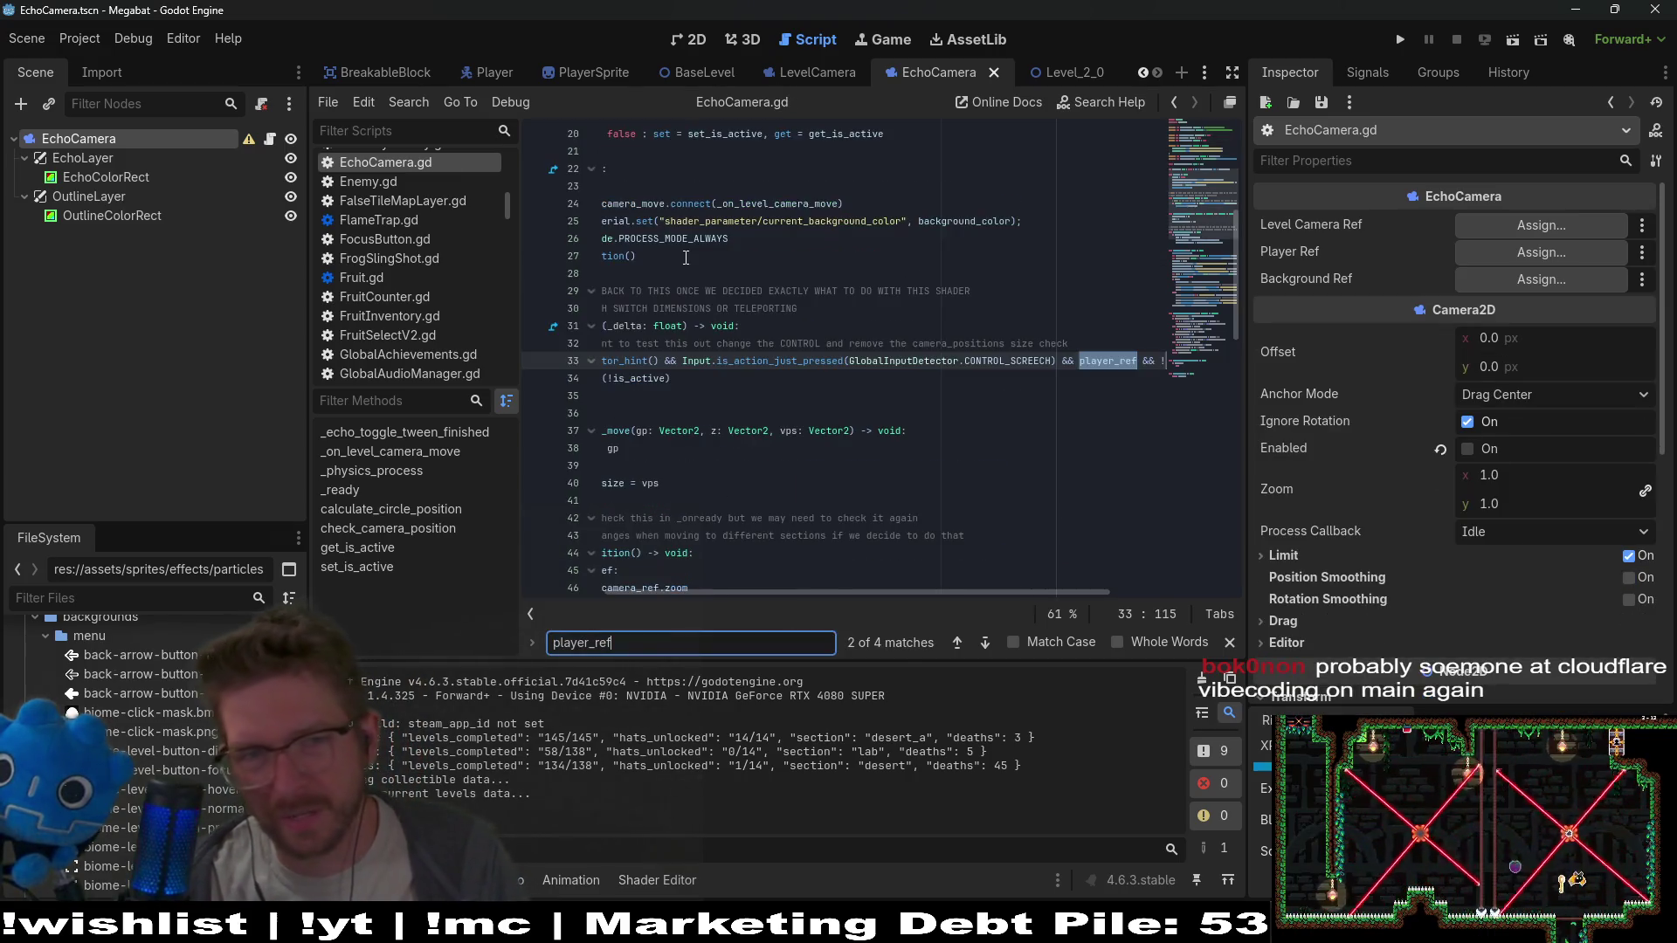
key("Return")
key("Return")
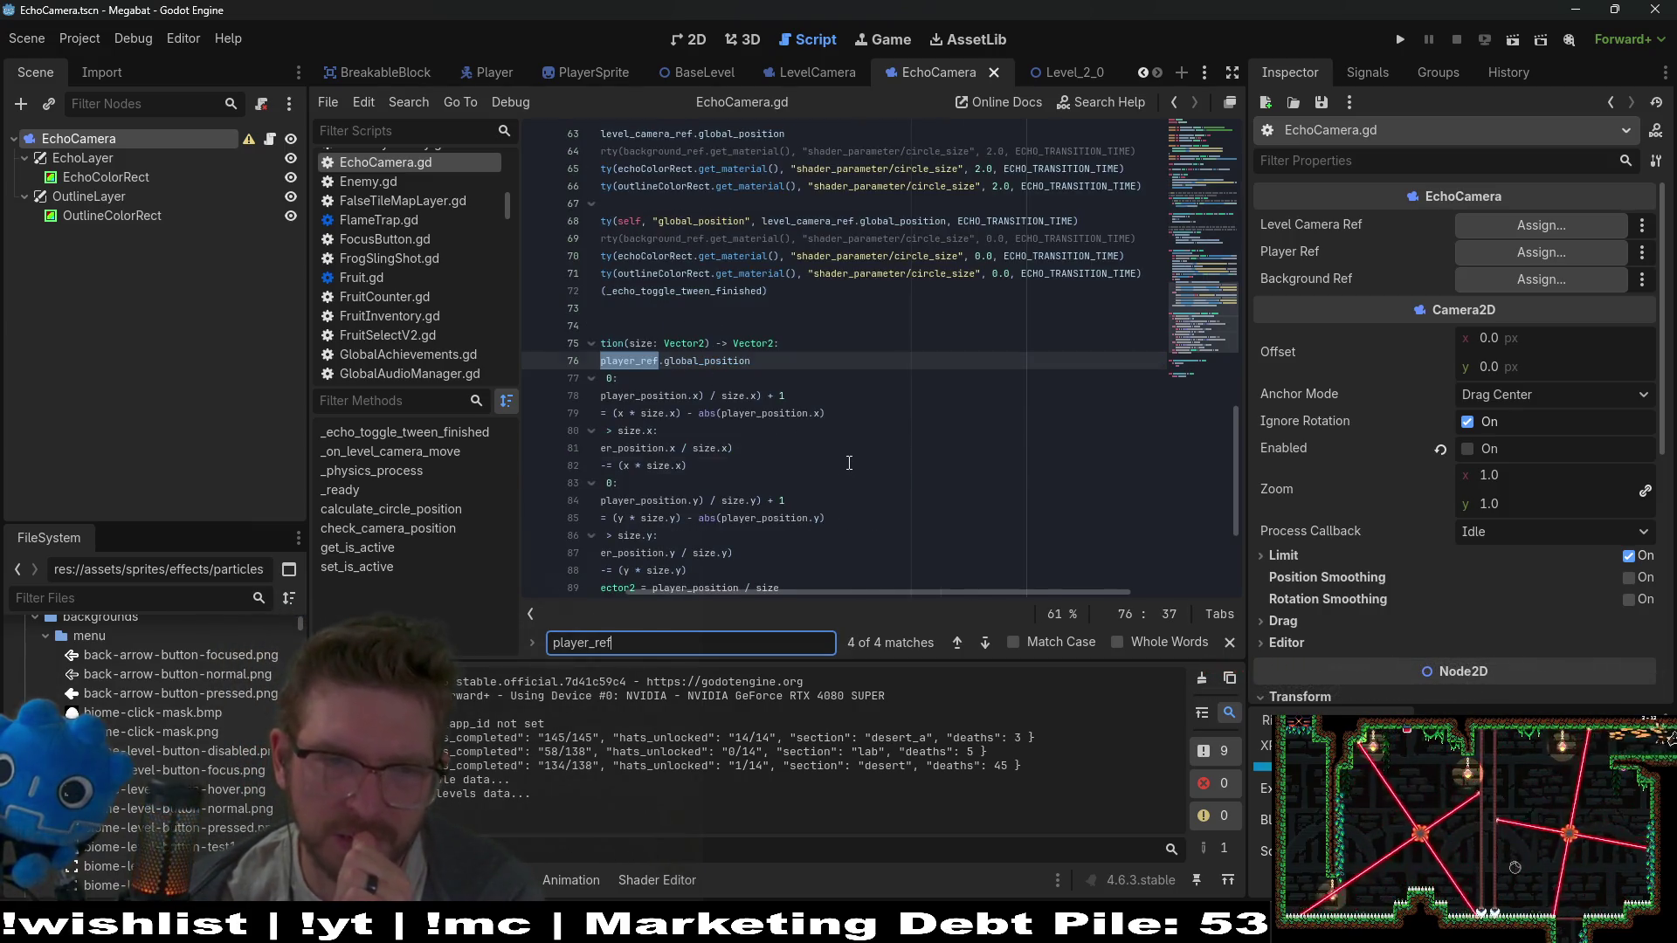
left_click_drag(848, 461, 786, 396)
left_click(786, 396)
scroll(909, 390, "up", 10)
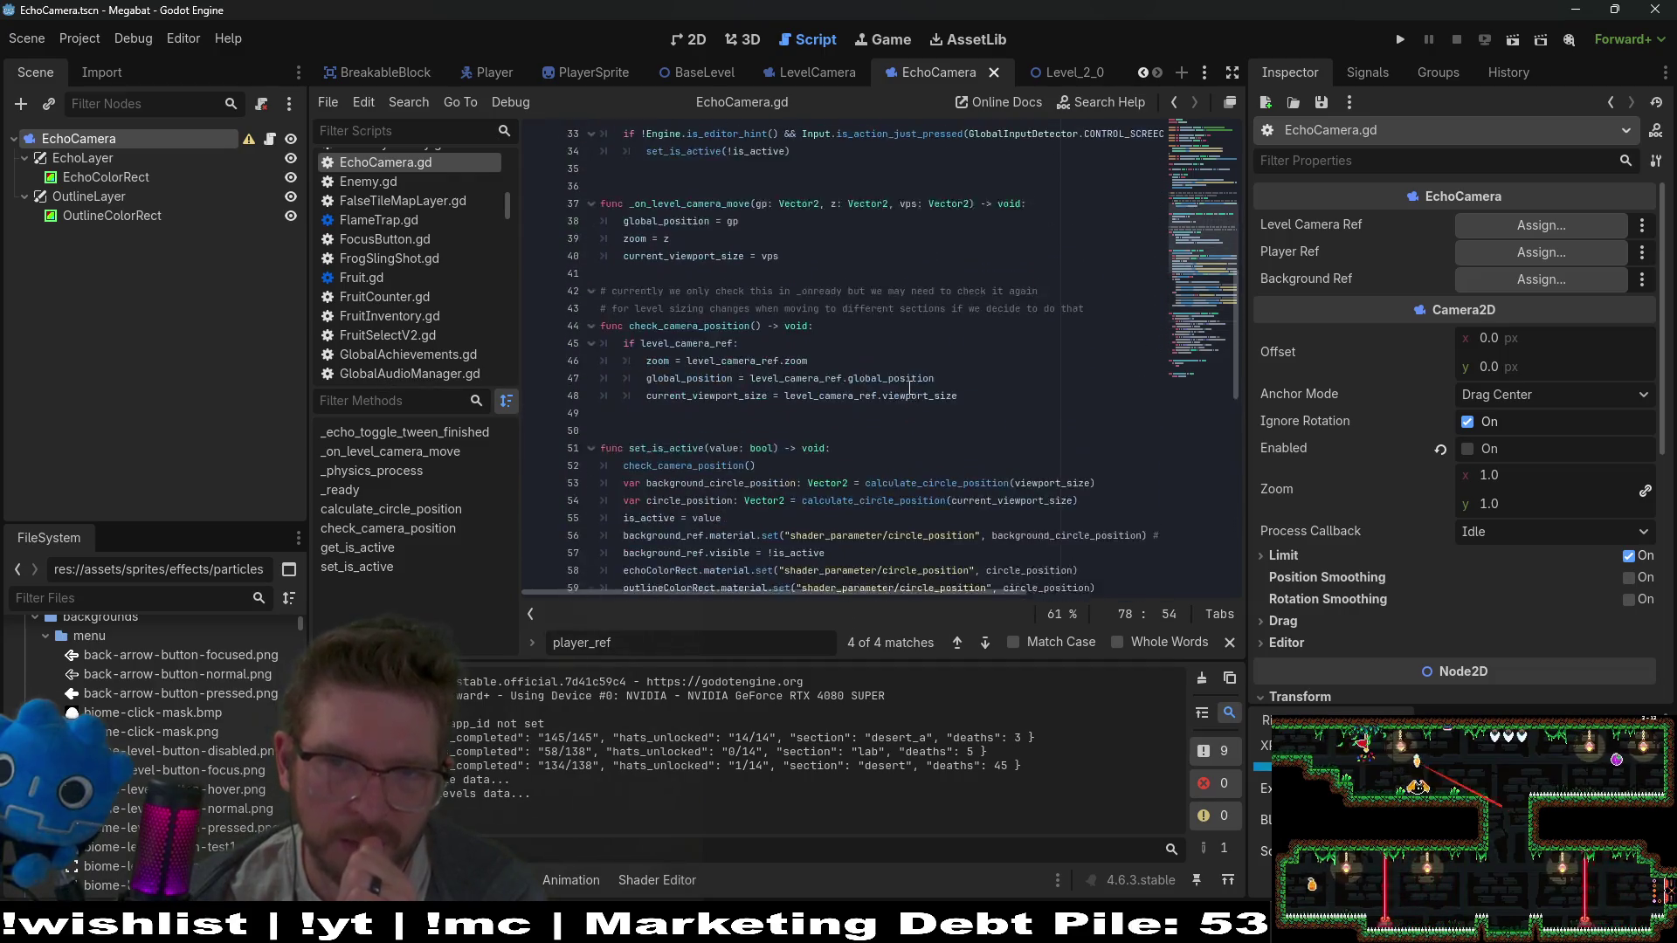
scroll(910, 391, "up", 10)
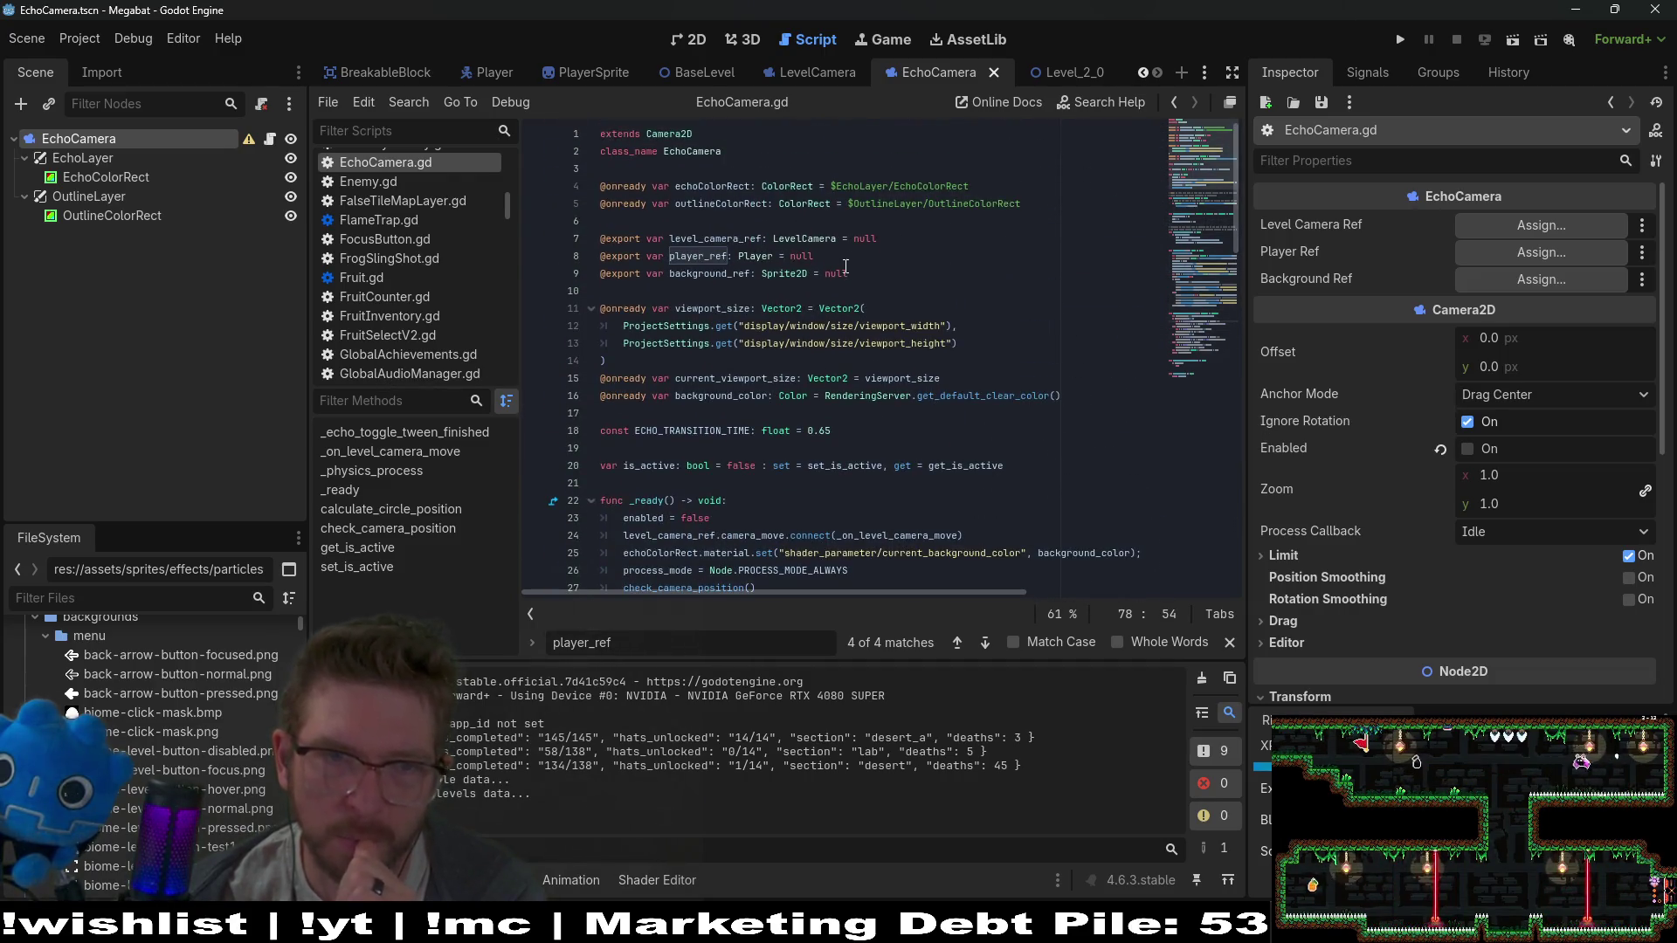
Append a '# TODO: Thjis shoudl go away' comment to the player_ref export line and save
left_click(840, 257)
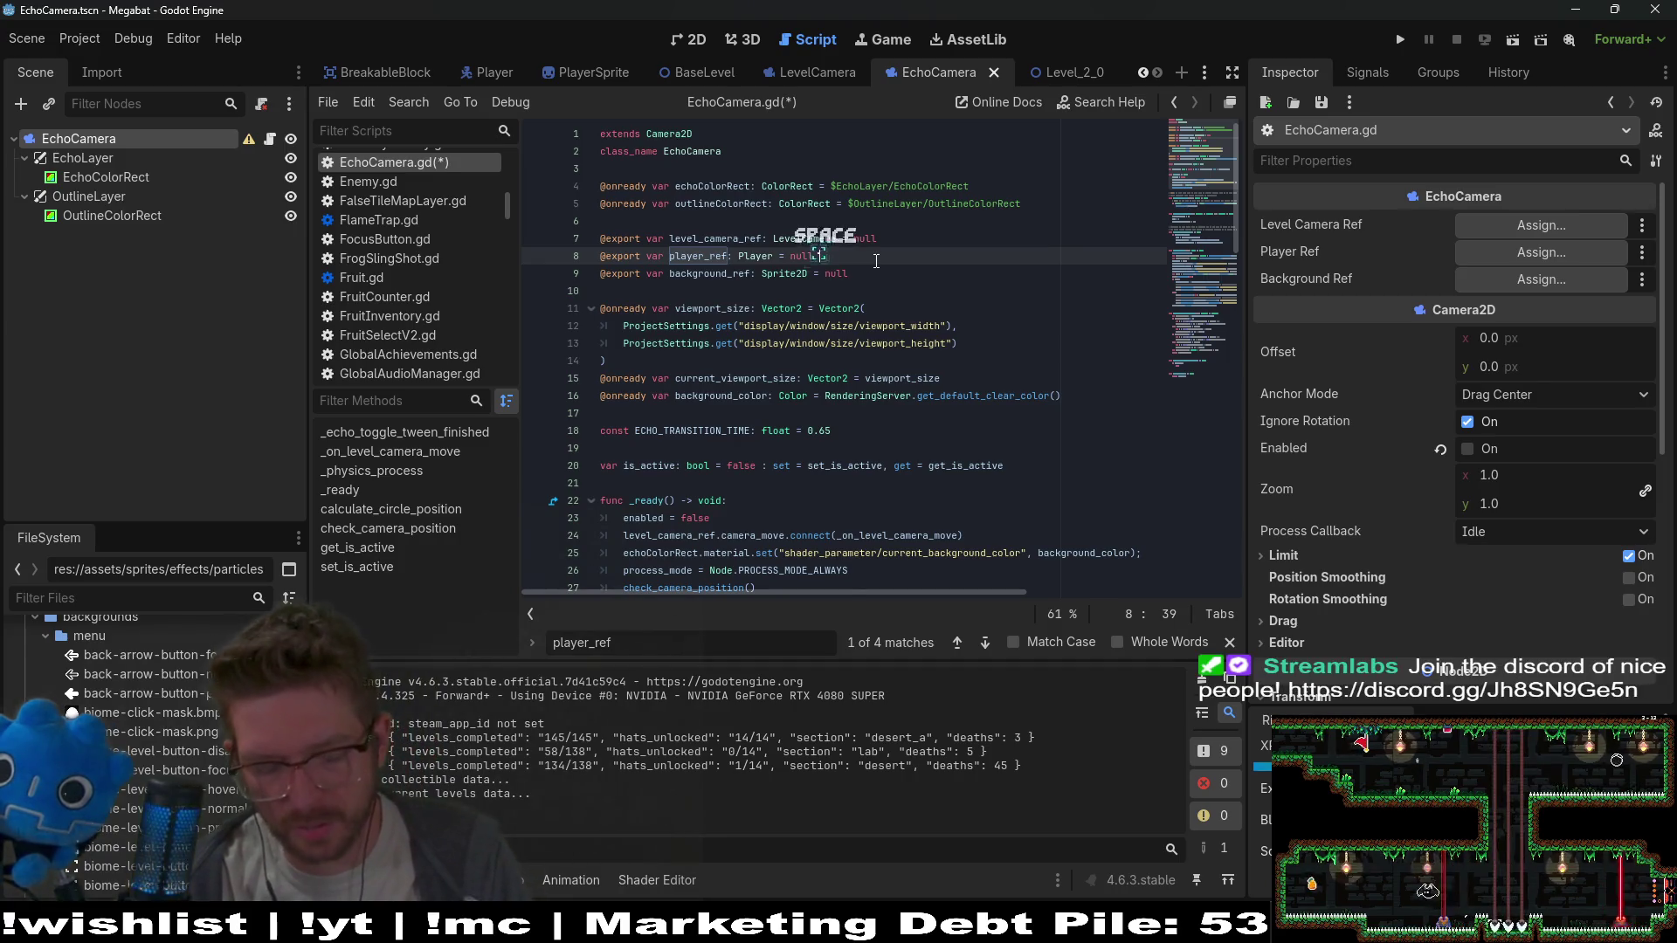
type("# H")
type("TODO: Th")
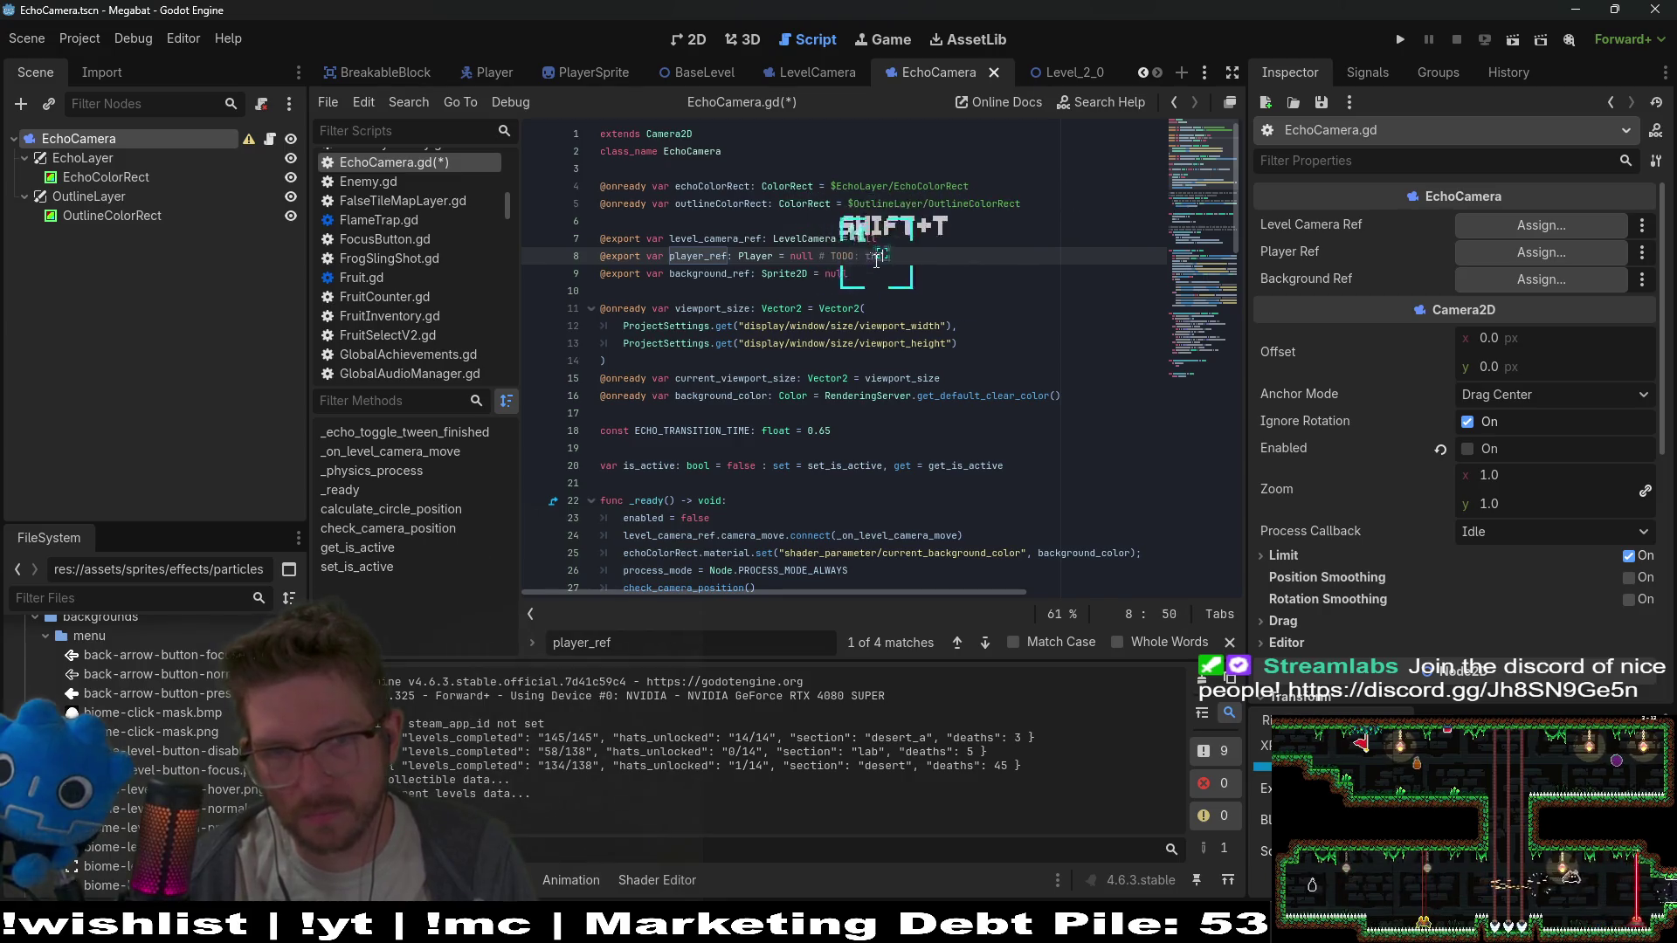
type("e")
key("BackSpace")
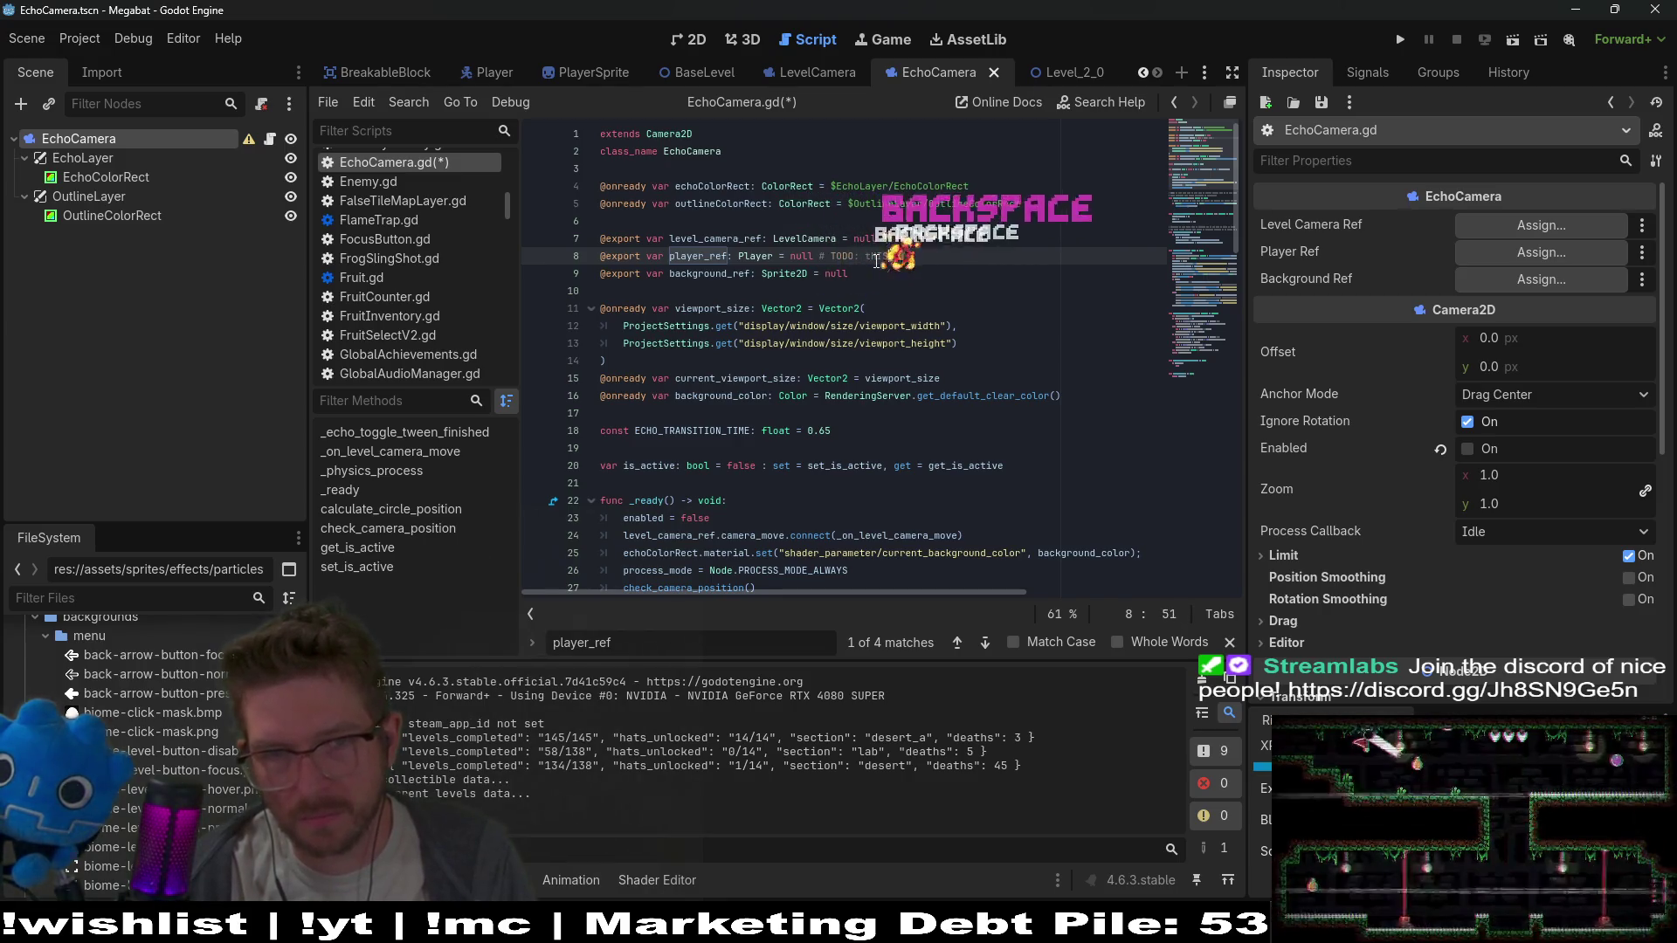
key("BackSpace")
key("BackSpace")
key("BackSpace")
type("This shoudl go away")
key("ctrl+s")
key("Down")
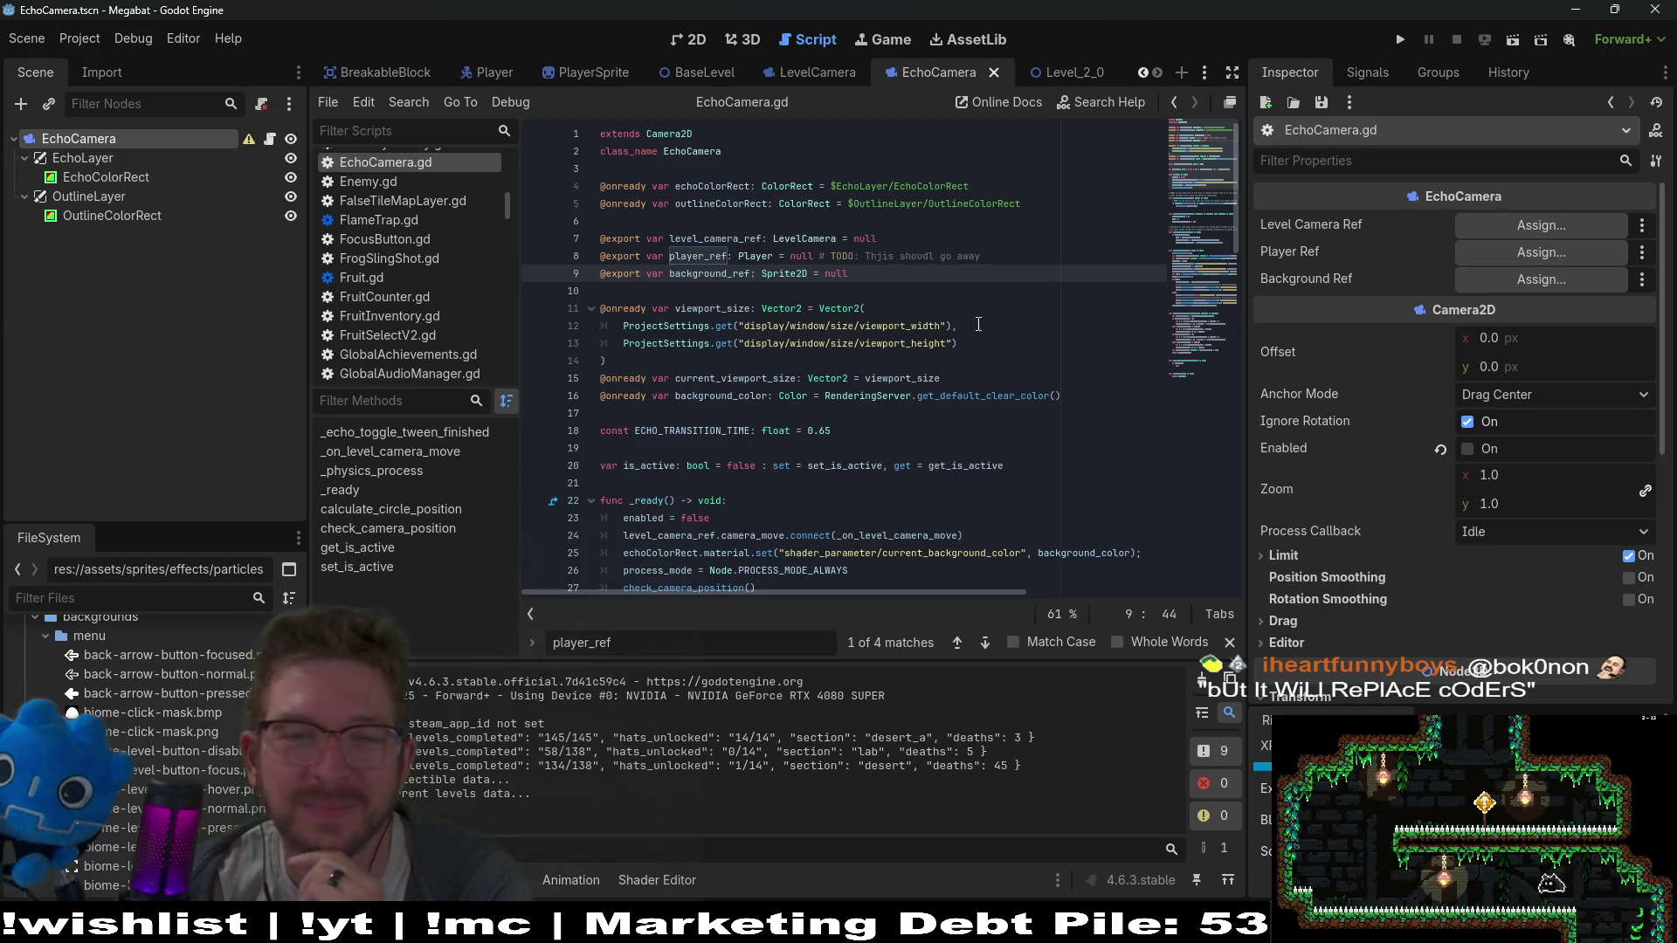
left_click(1017, 326)
scroll(1022, 330, "down", 1)
scroll(1022, 330, "down", 2)
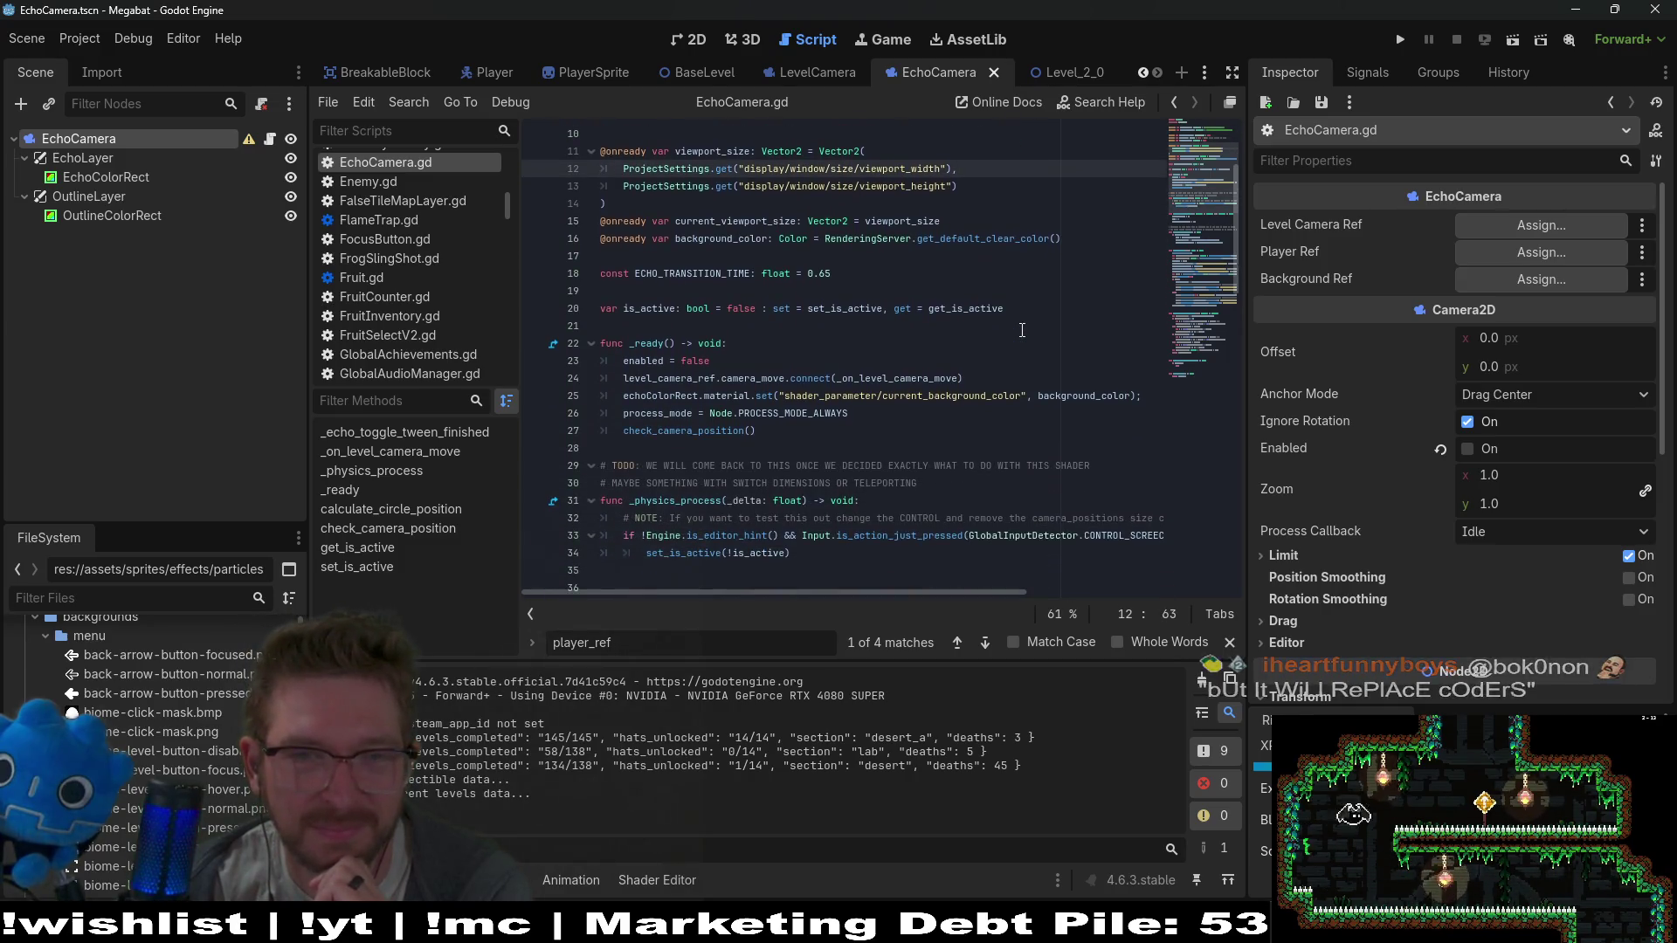
left_click(743, 250)
double_click(744, 239)
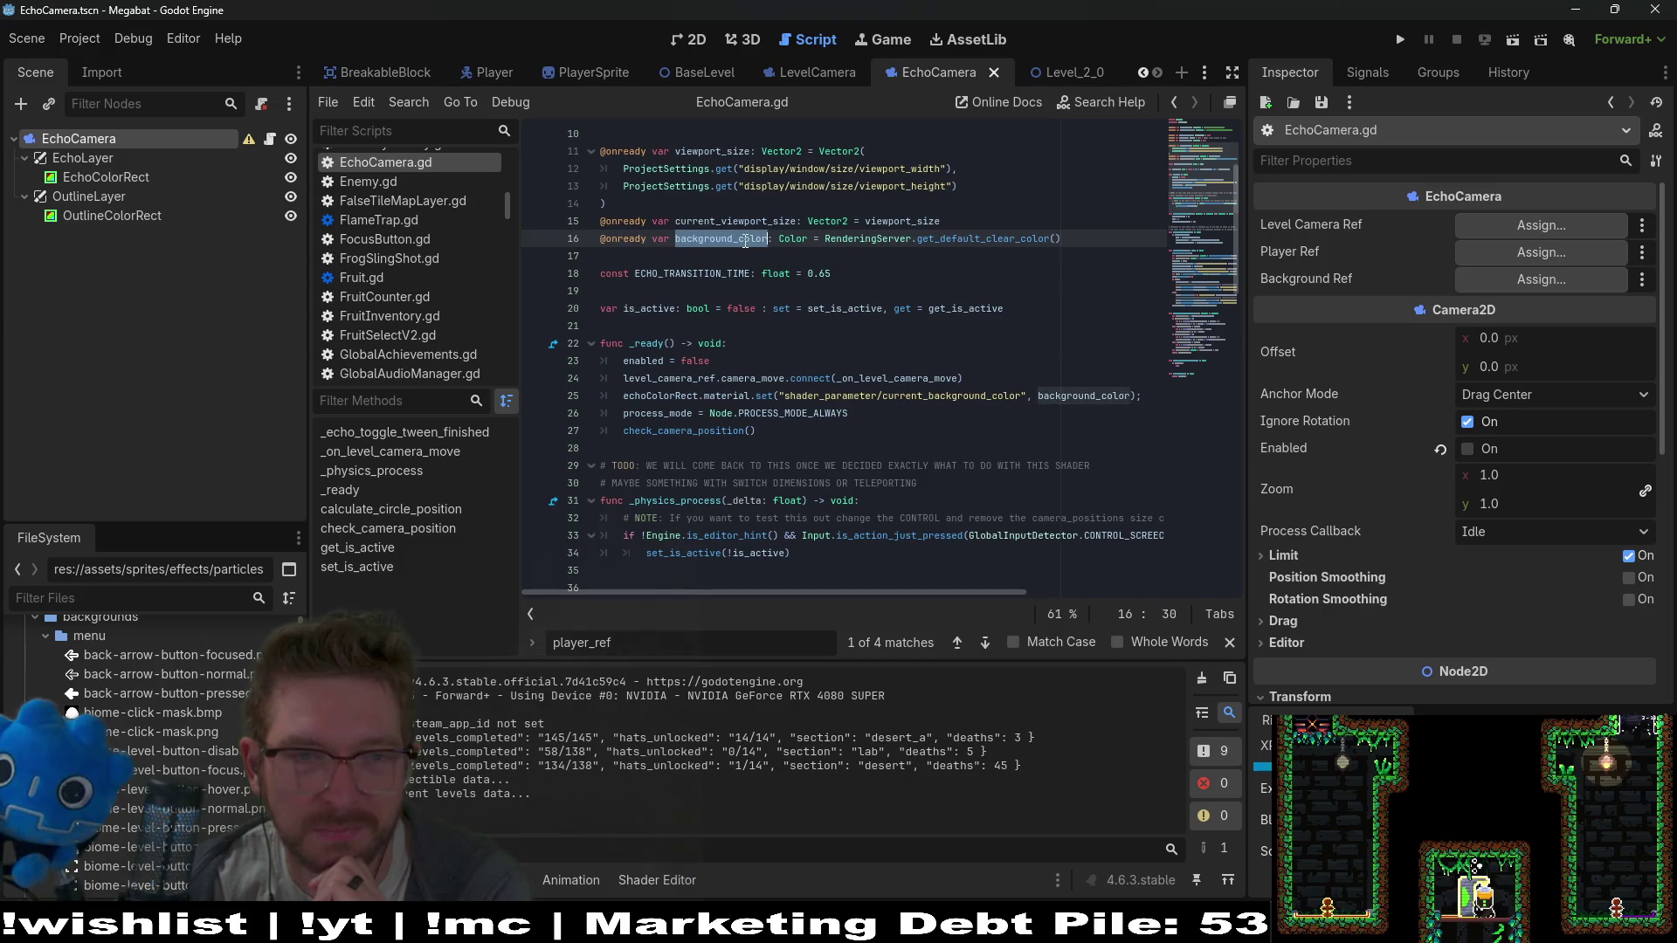
scroll(745, 241, "down", 11)
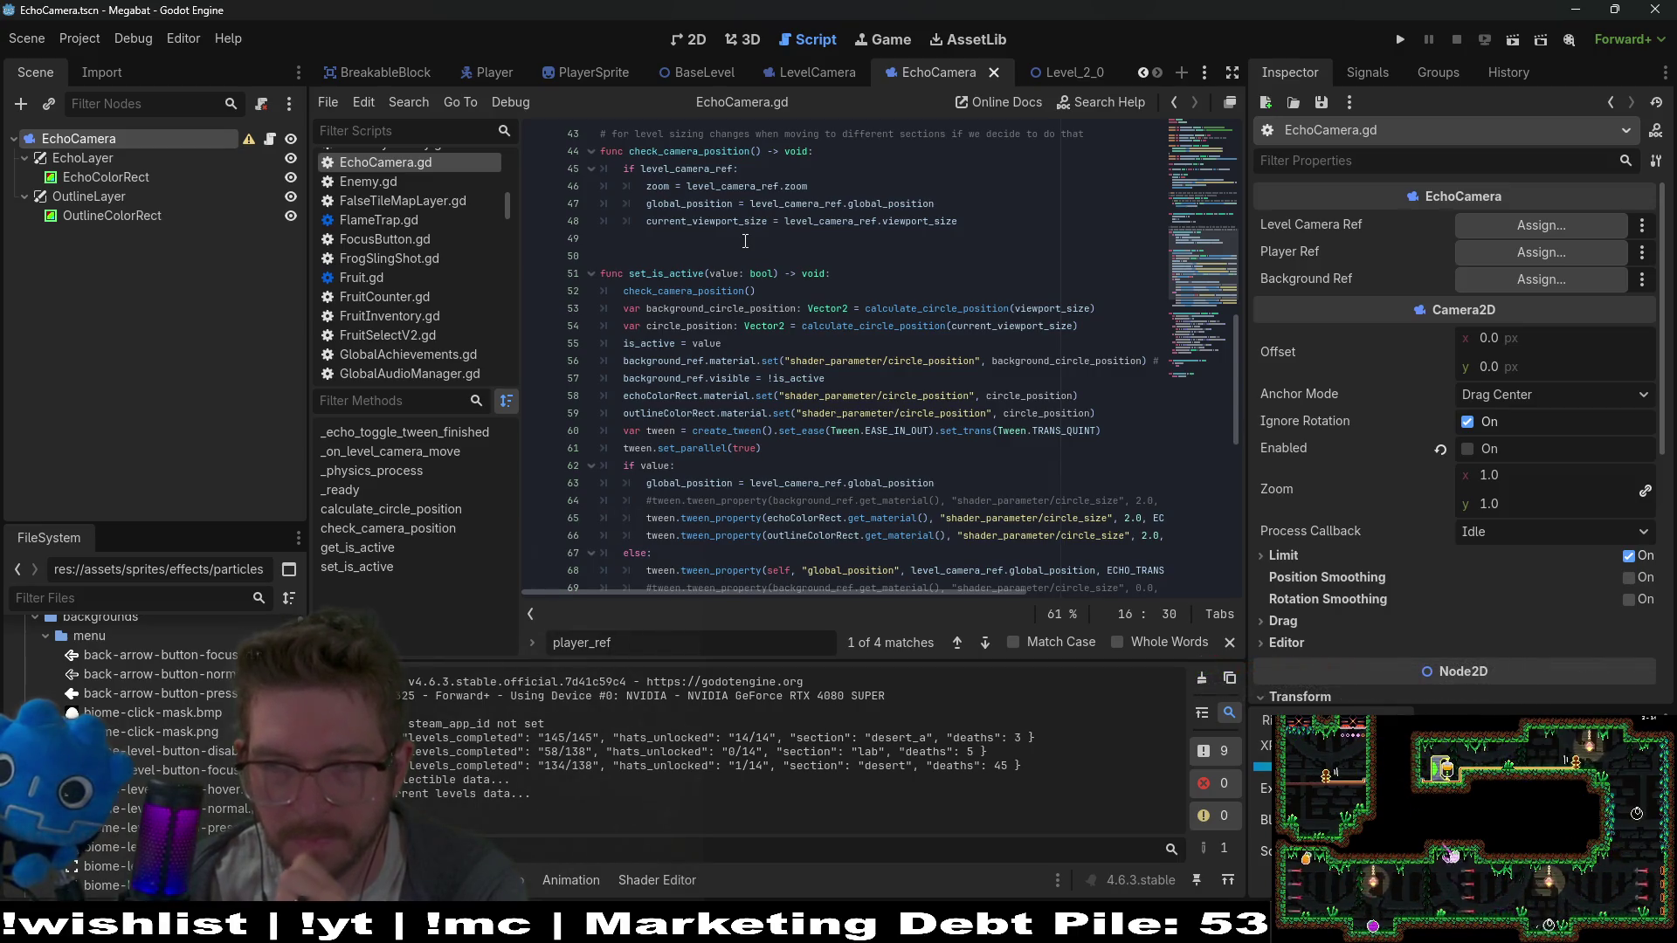
scroll(866, 445, "down", 2)
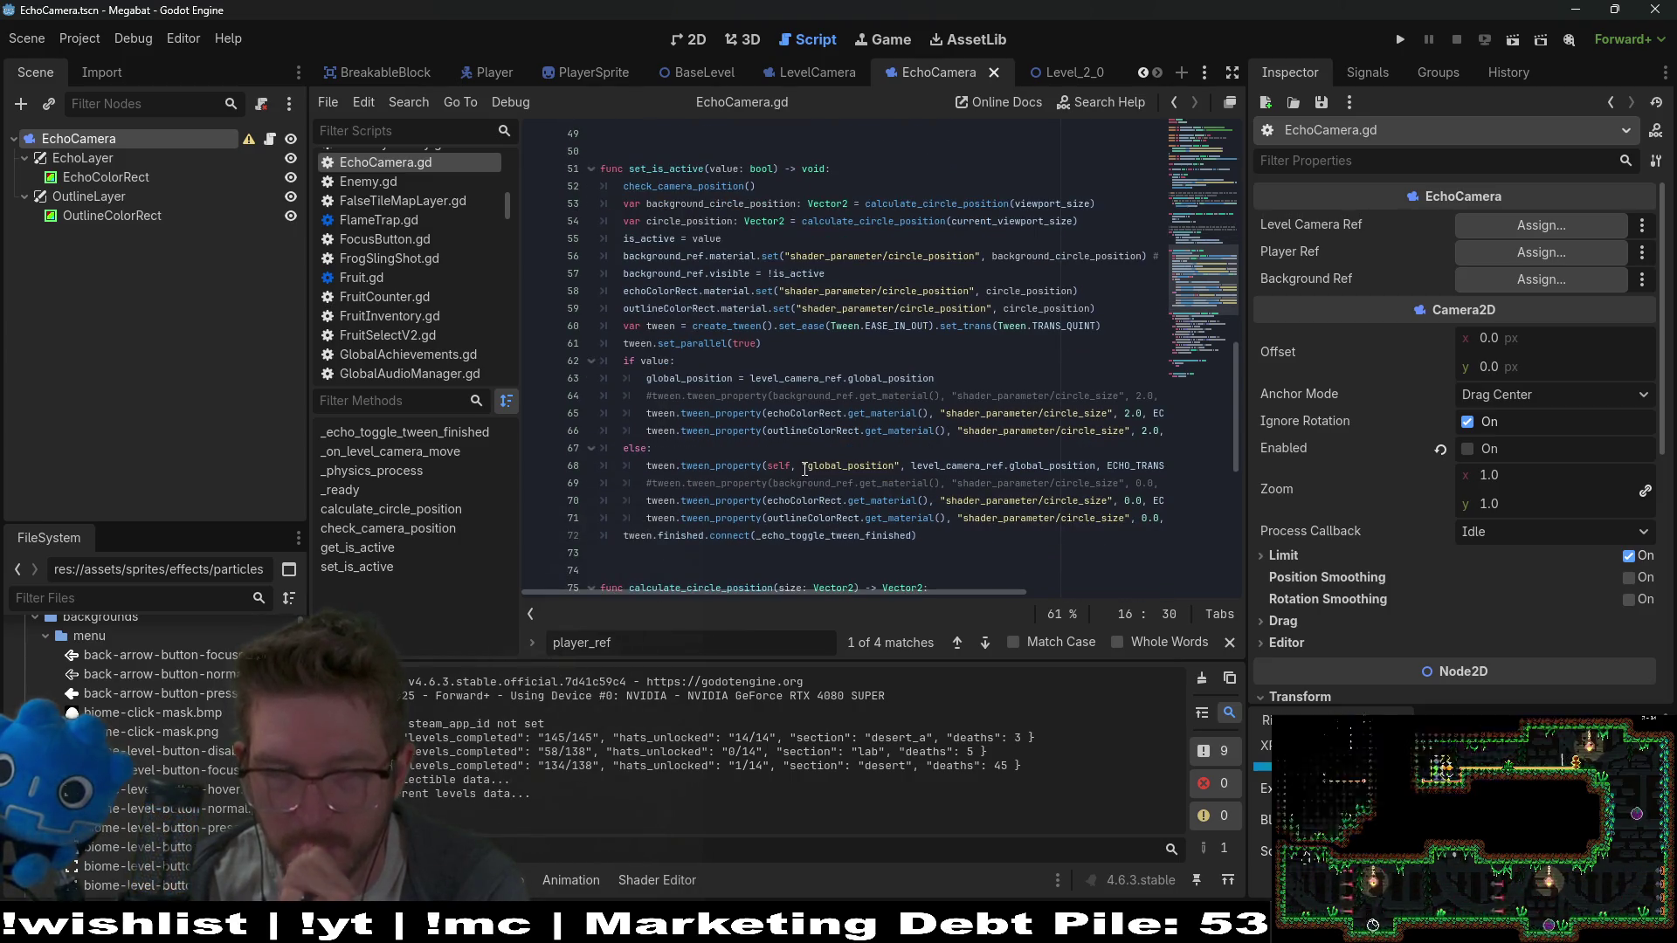
scroll(744, 367, "up", 4)
scroll(744, 366, "up", 6)
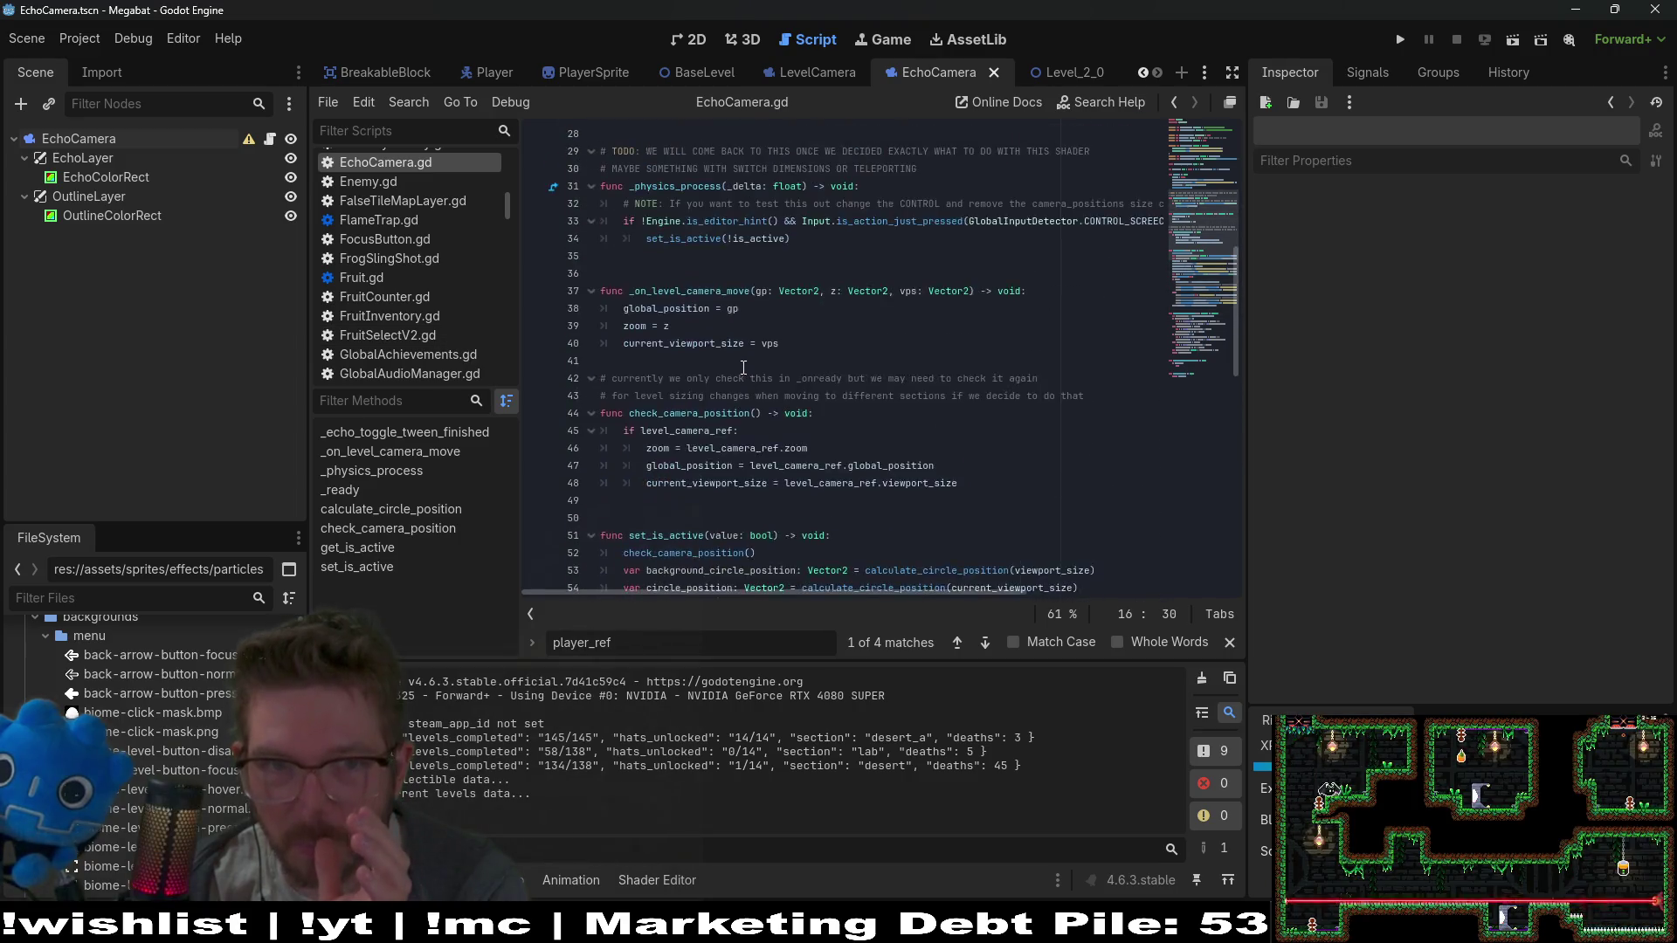
left_click(726, 447)
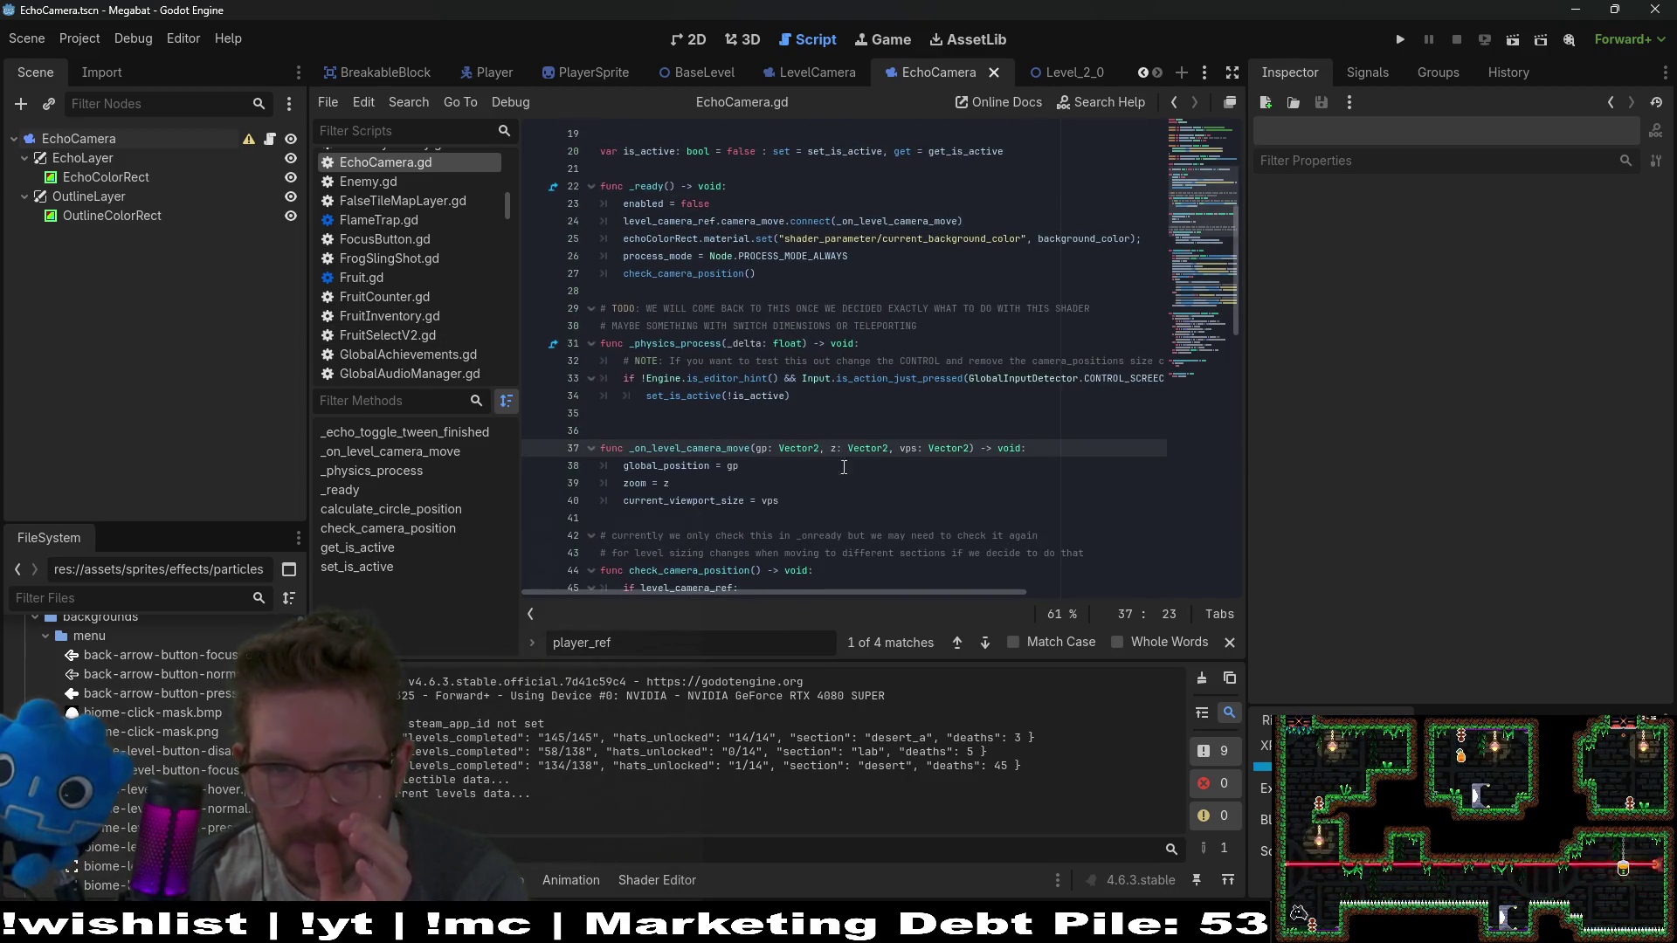
mouse_move(964, 597)
left_mouse_down()
mouse_move(1133, 589)
mouse_move(821, 598)
mouse_move(1201, 576)
mouse_move(960, 576)
mouse_move(516, 533)
left_mouse_up()
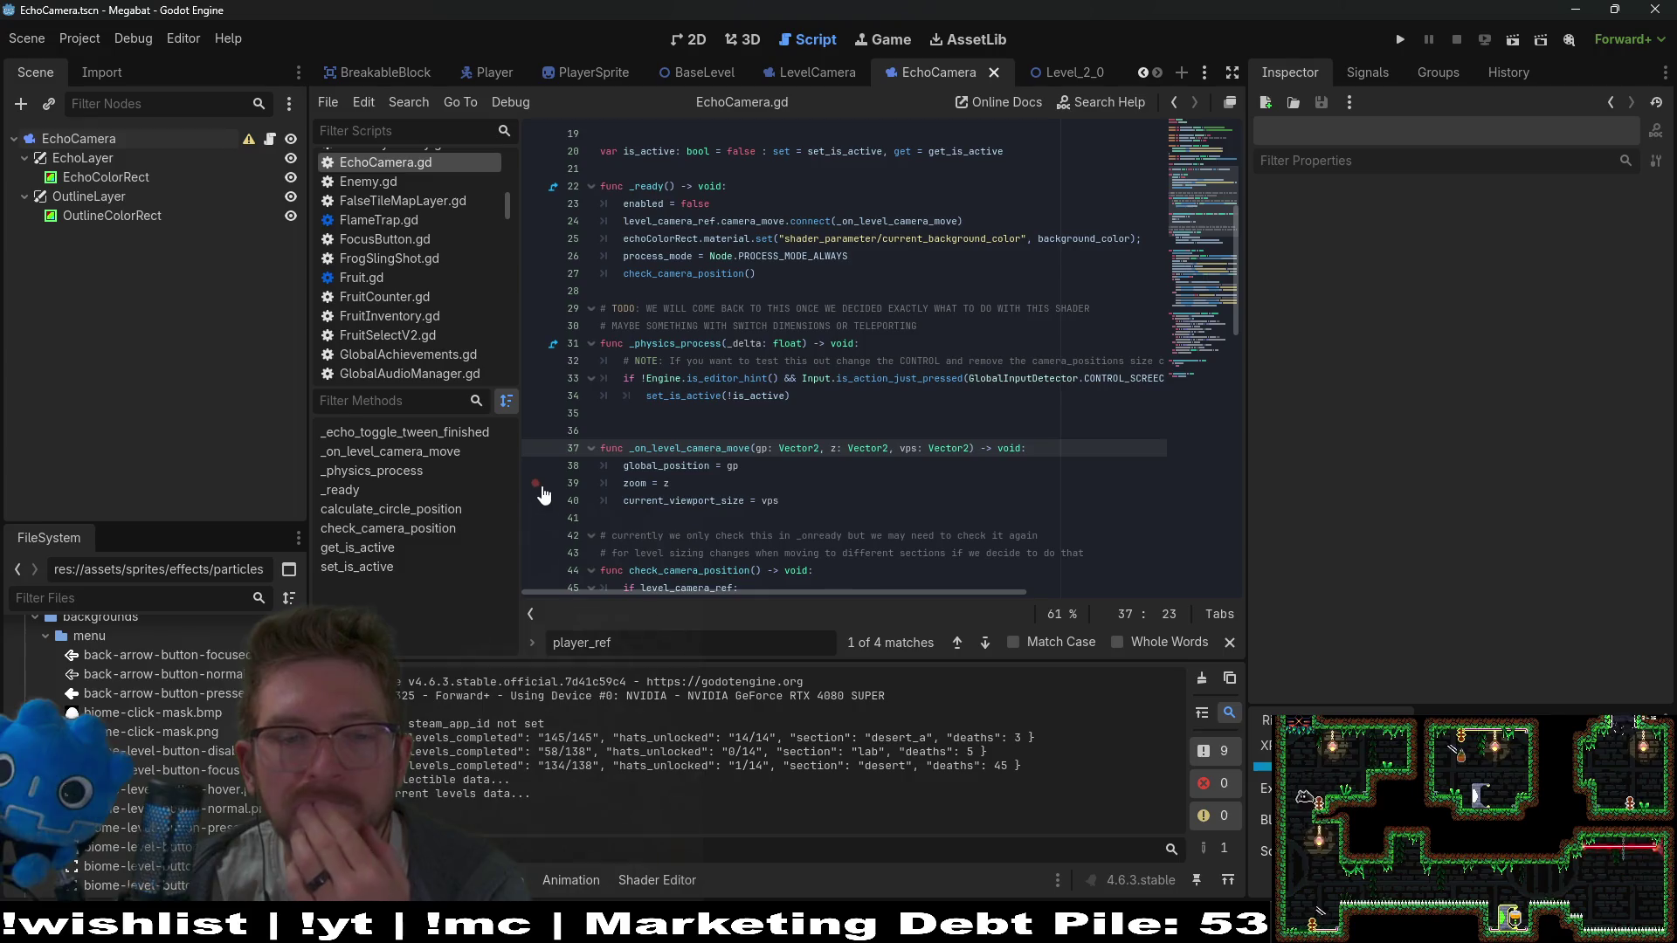
key("shift+alt+o")
Open GlobalCoreSignals.gd by searching 'globalsi' in the script list
type("globalsi")
left_click(969, 347)
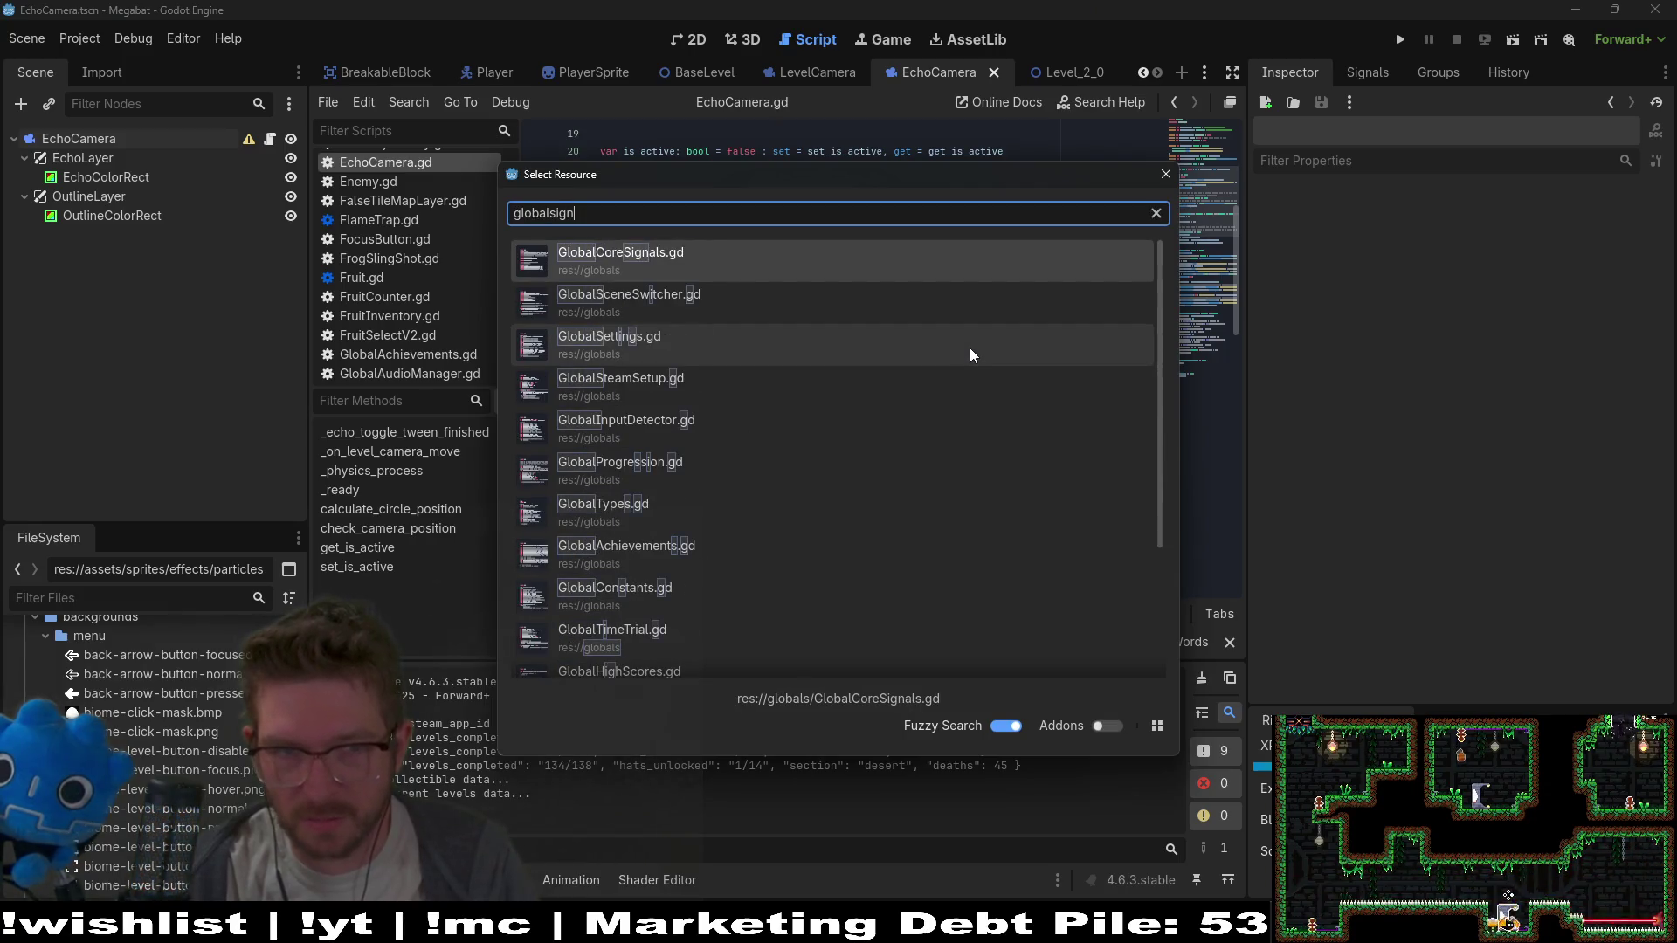
key("Return")
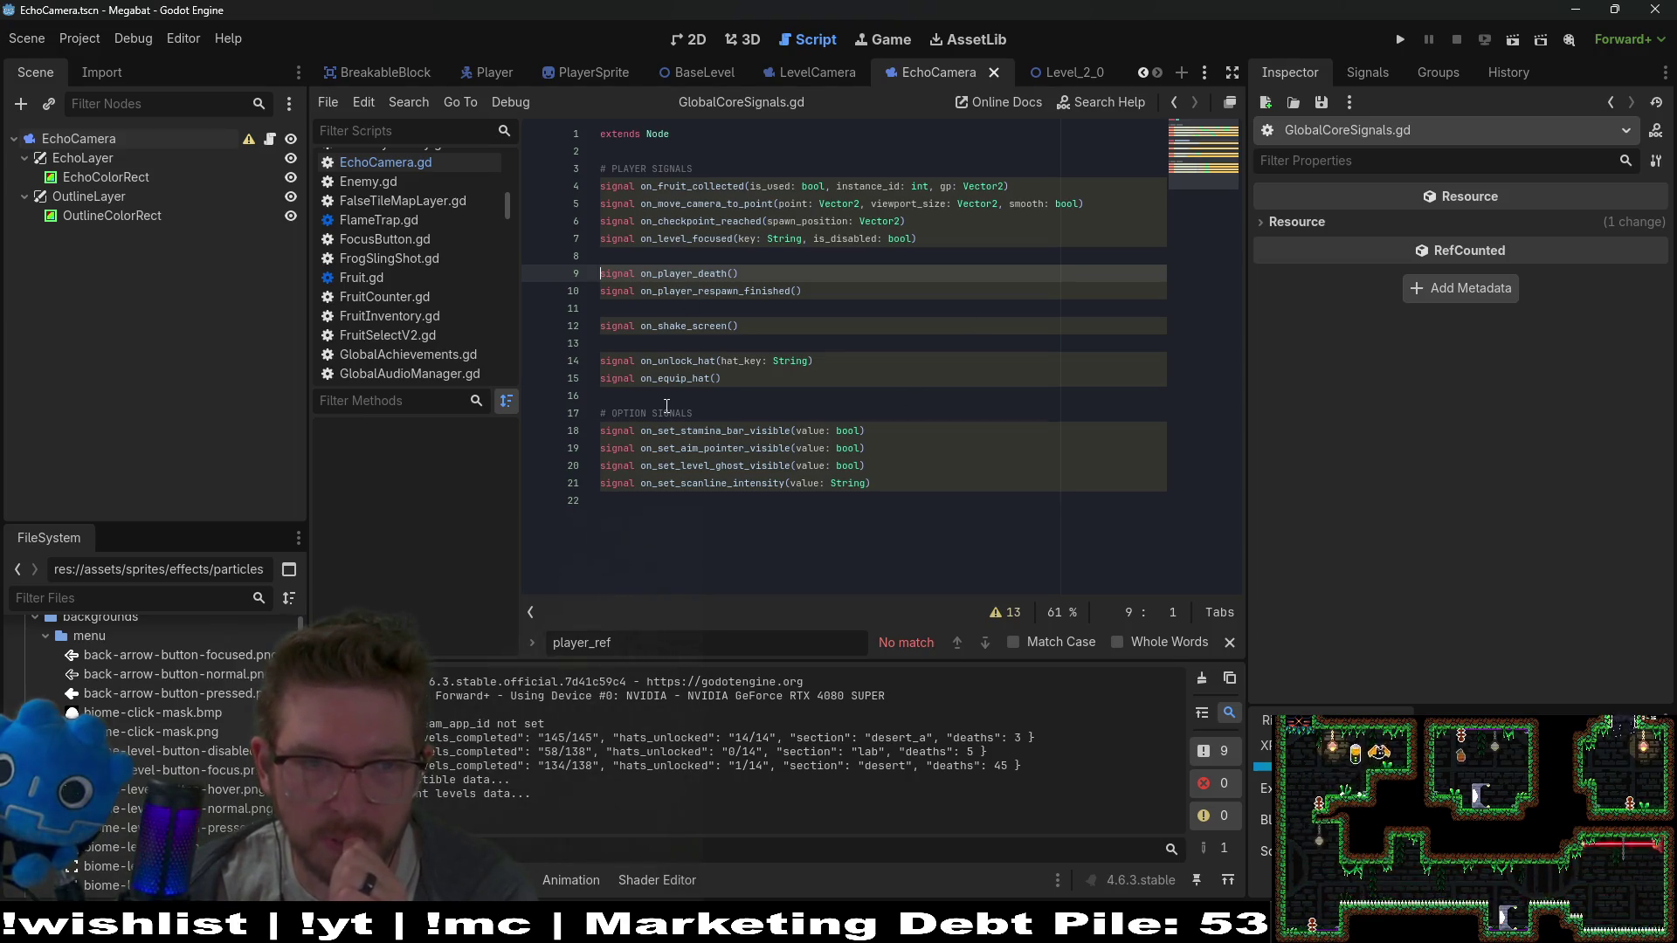
Add an IN-GAME SIGNALS comment and a 'signal on_toggle_echo' declaration, then save
left_click(665, 508)
key("Return")
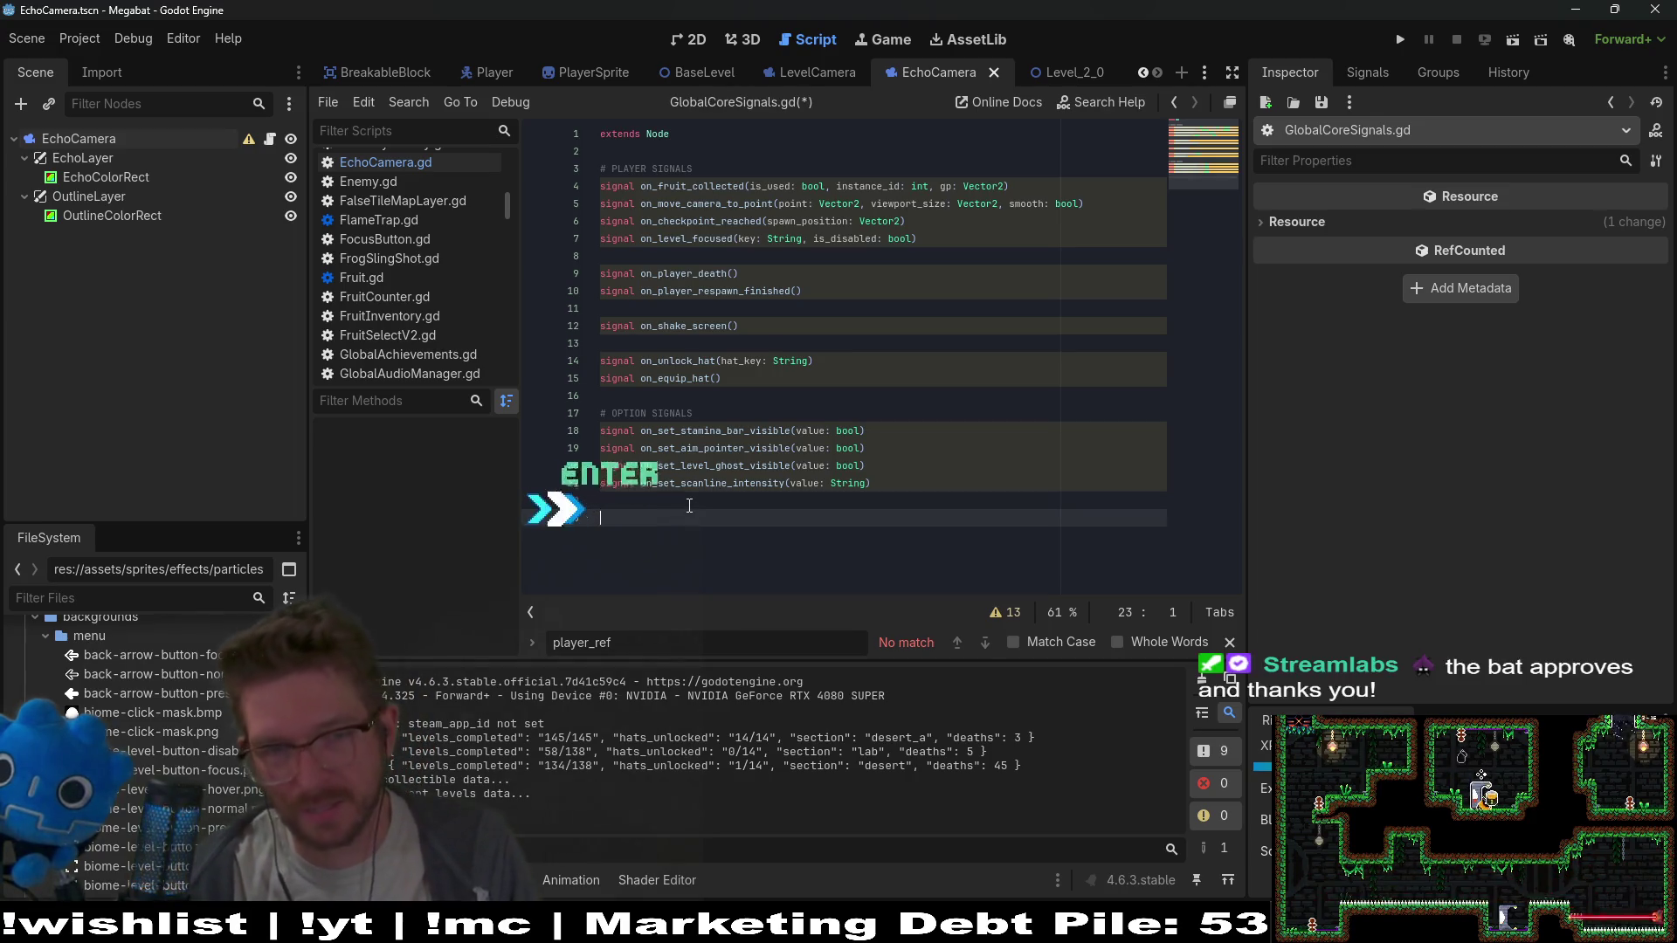
key("BackSpace")
type("G")
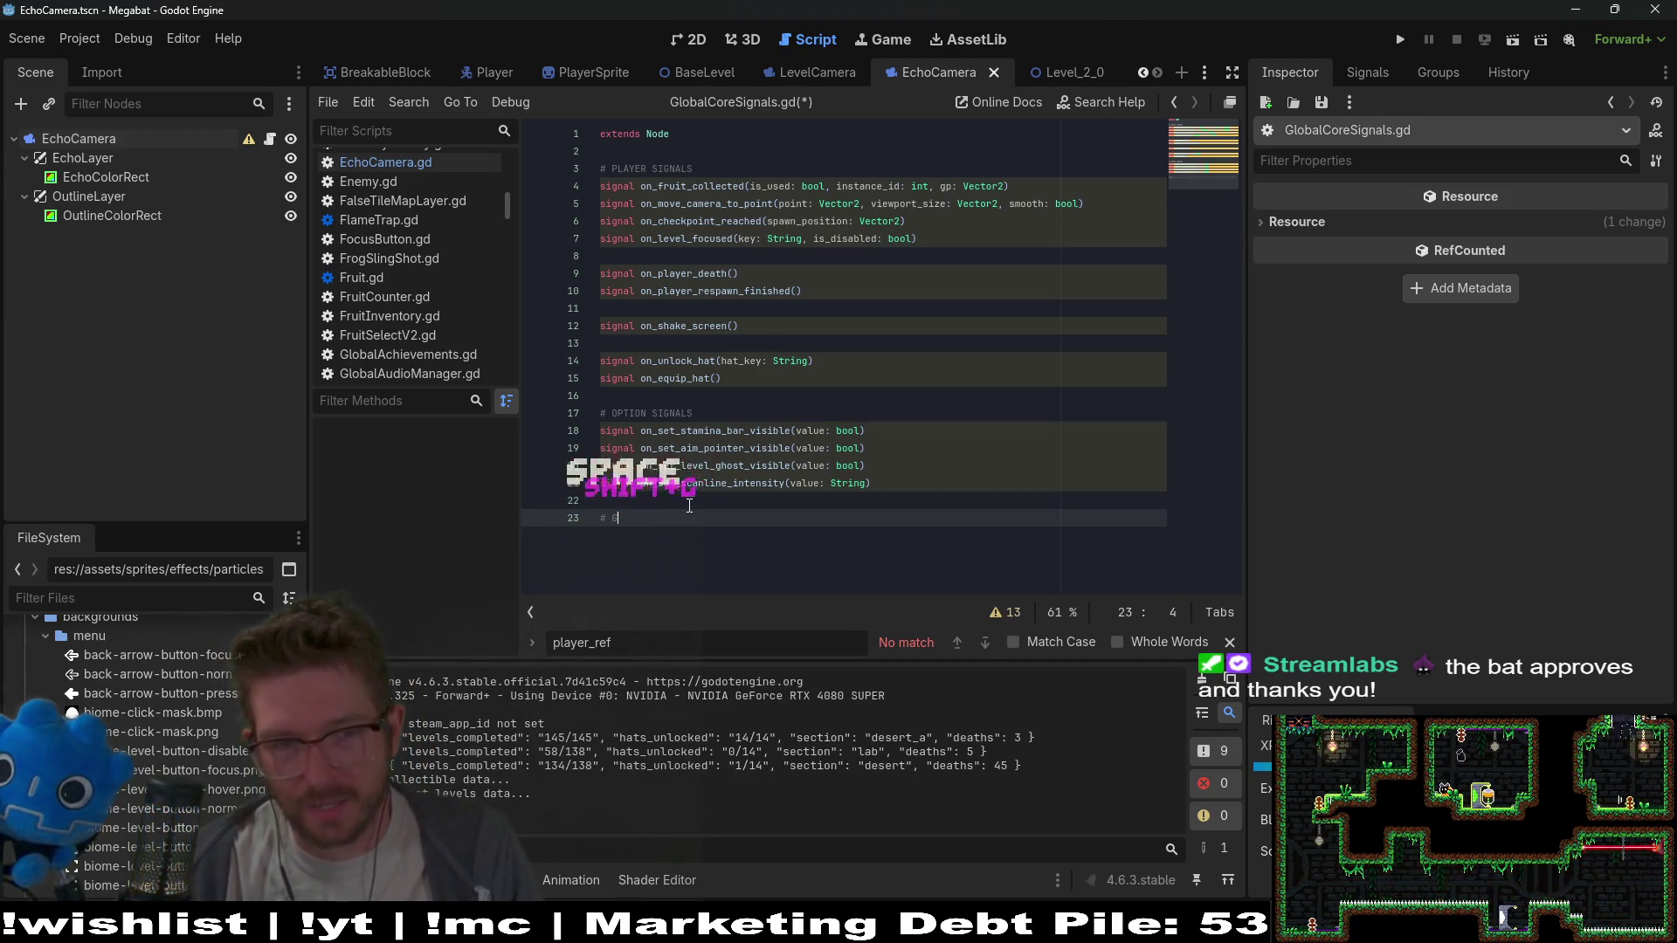
type("IN-GAM")
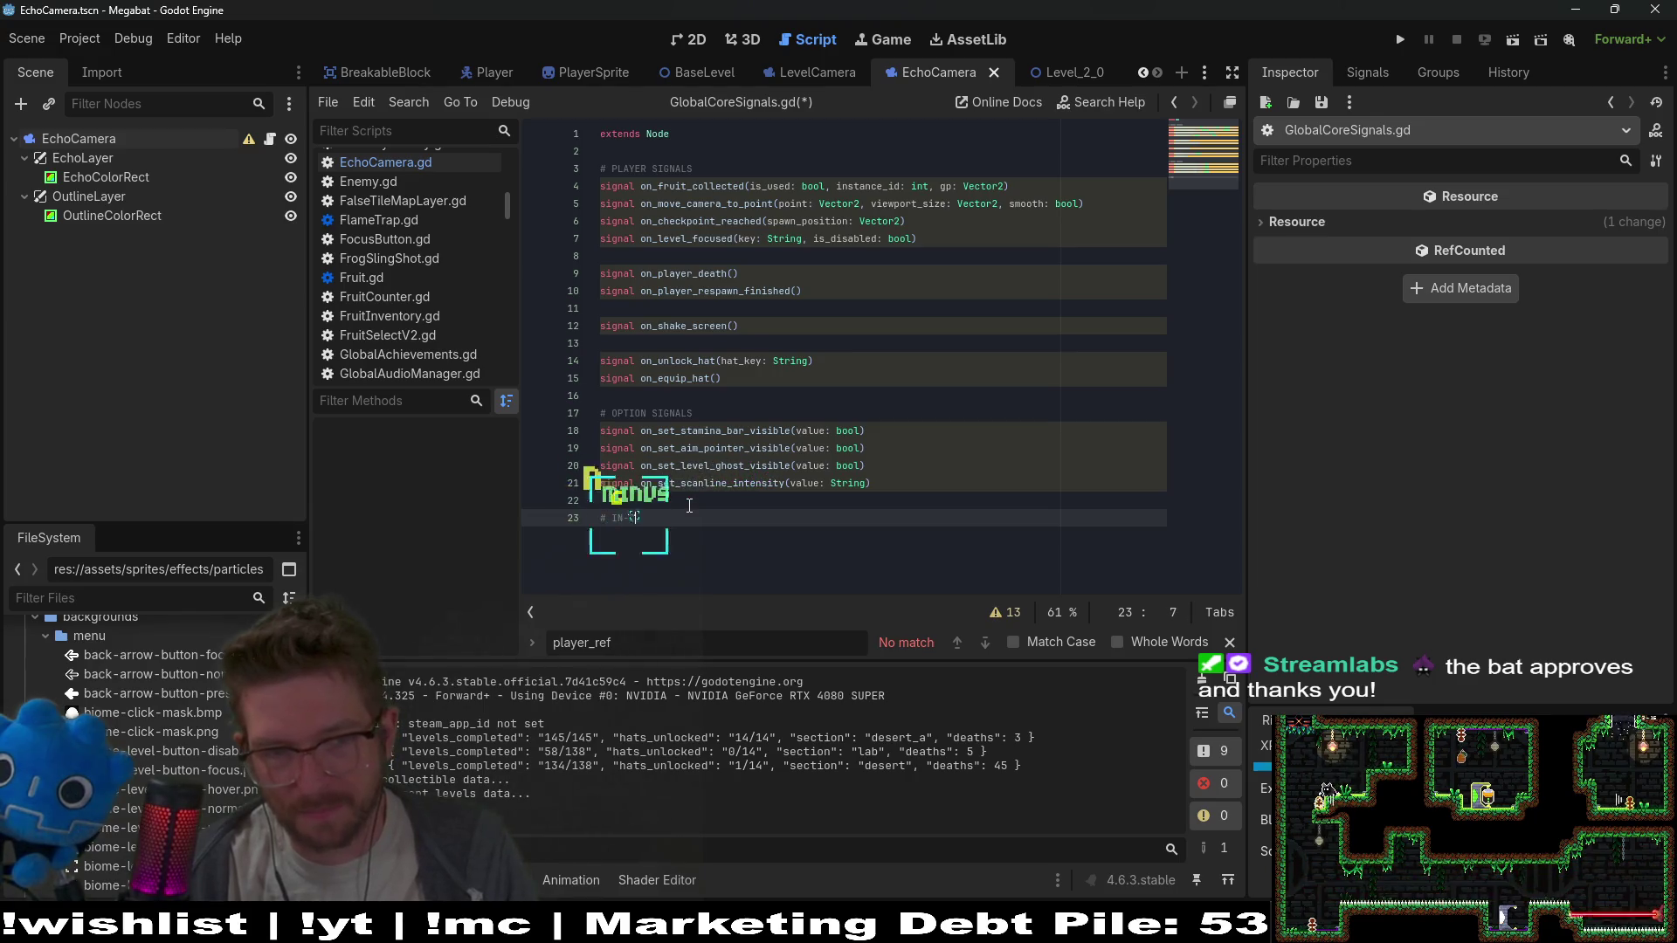
type("E ")
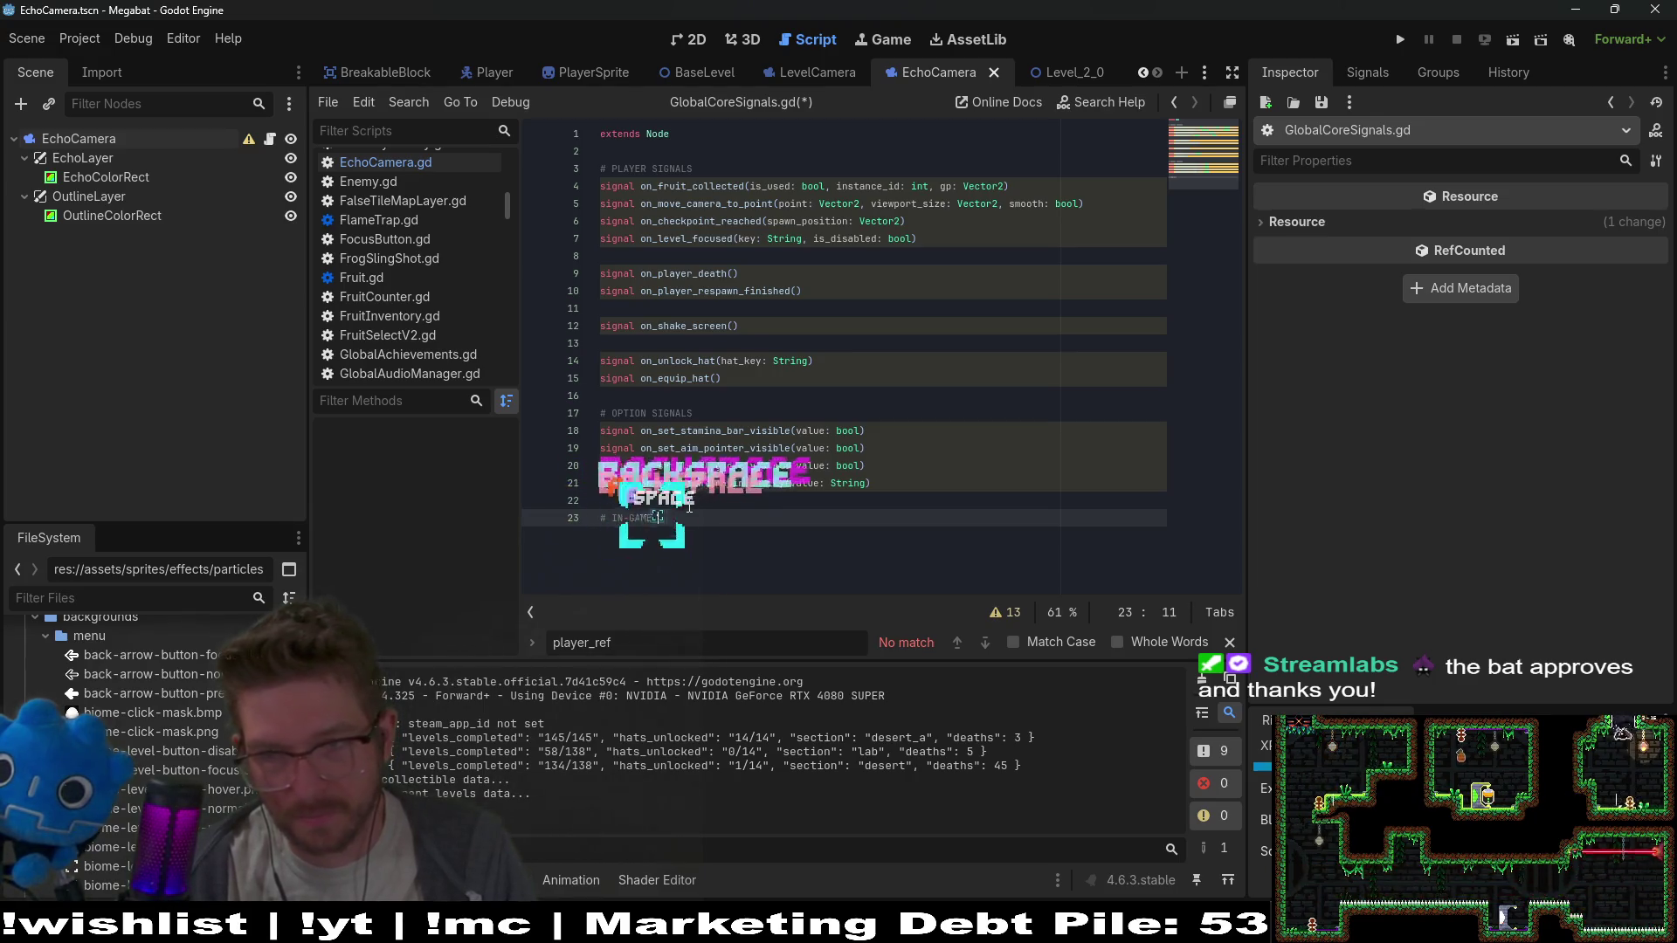
type("SIGNALS")
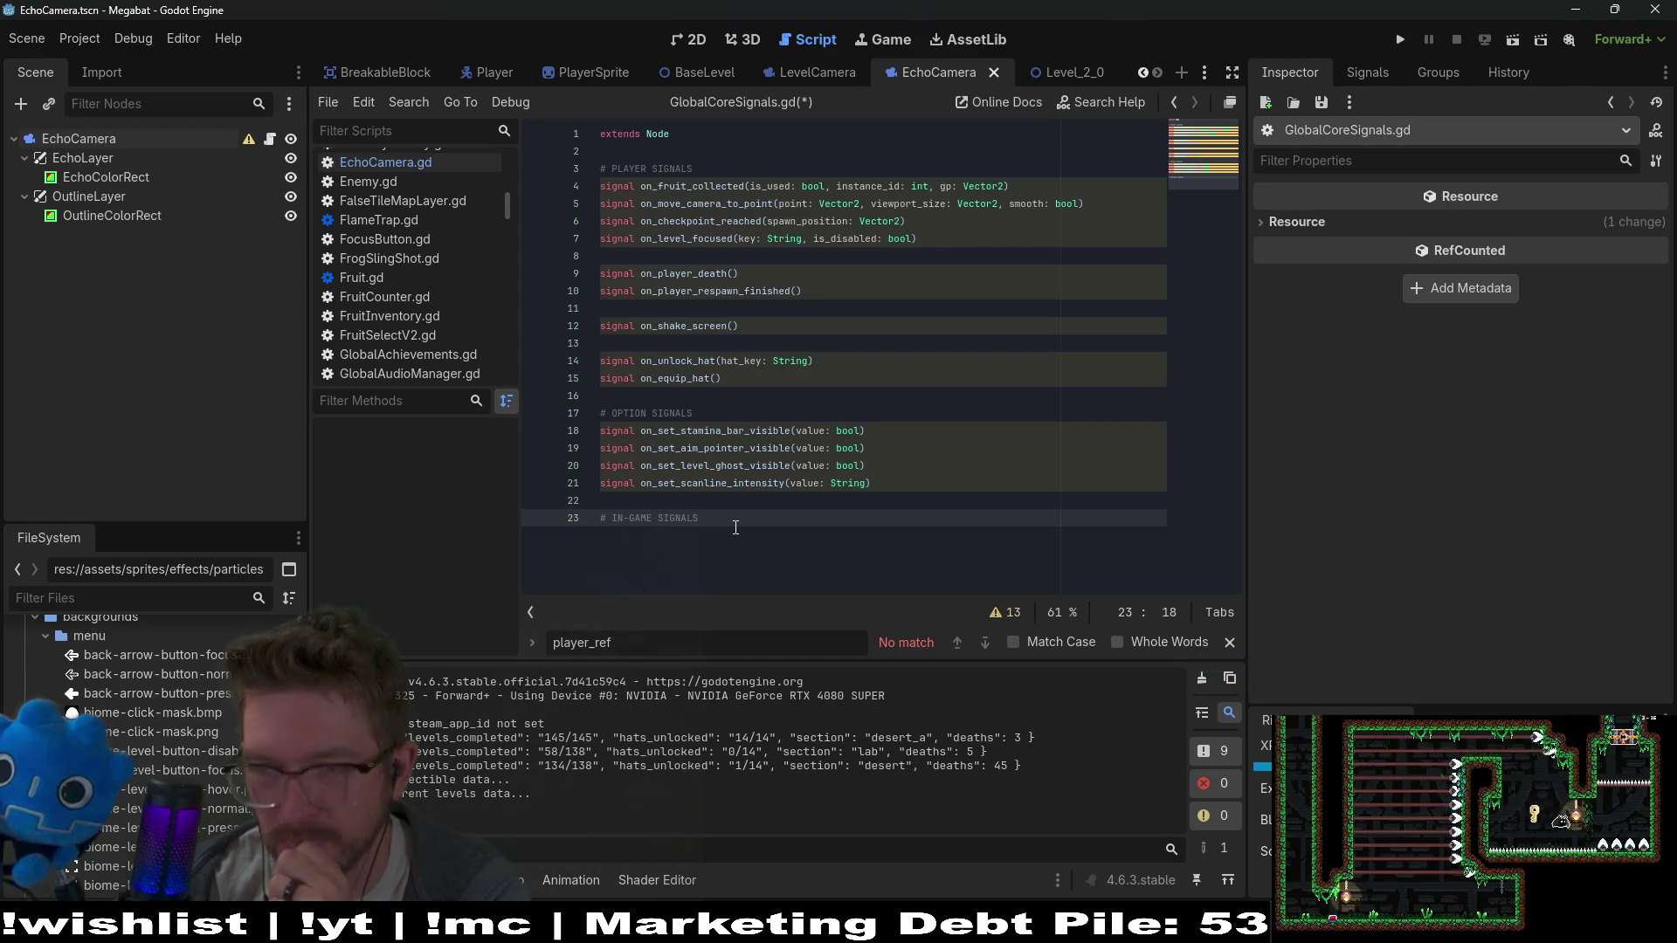
key("Return")
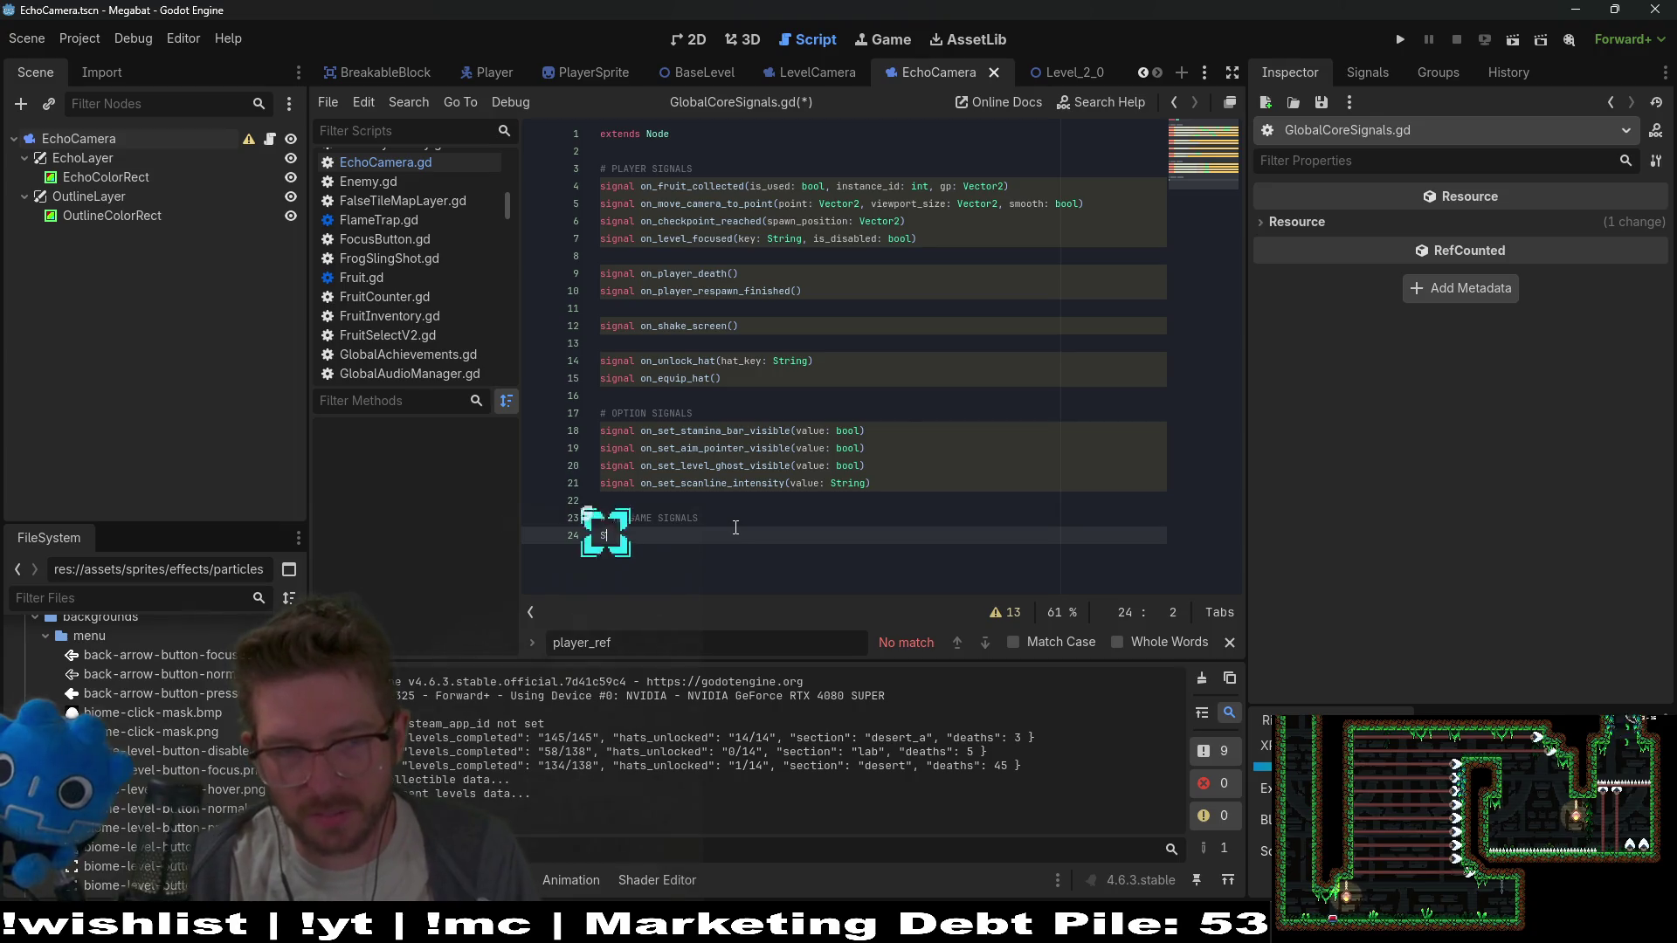
type("ignal ")
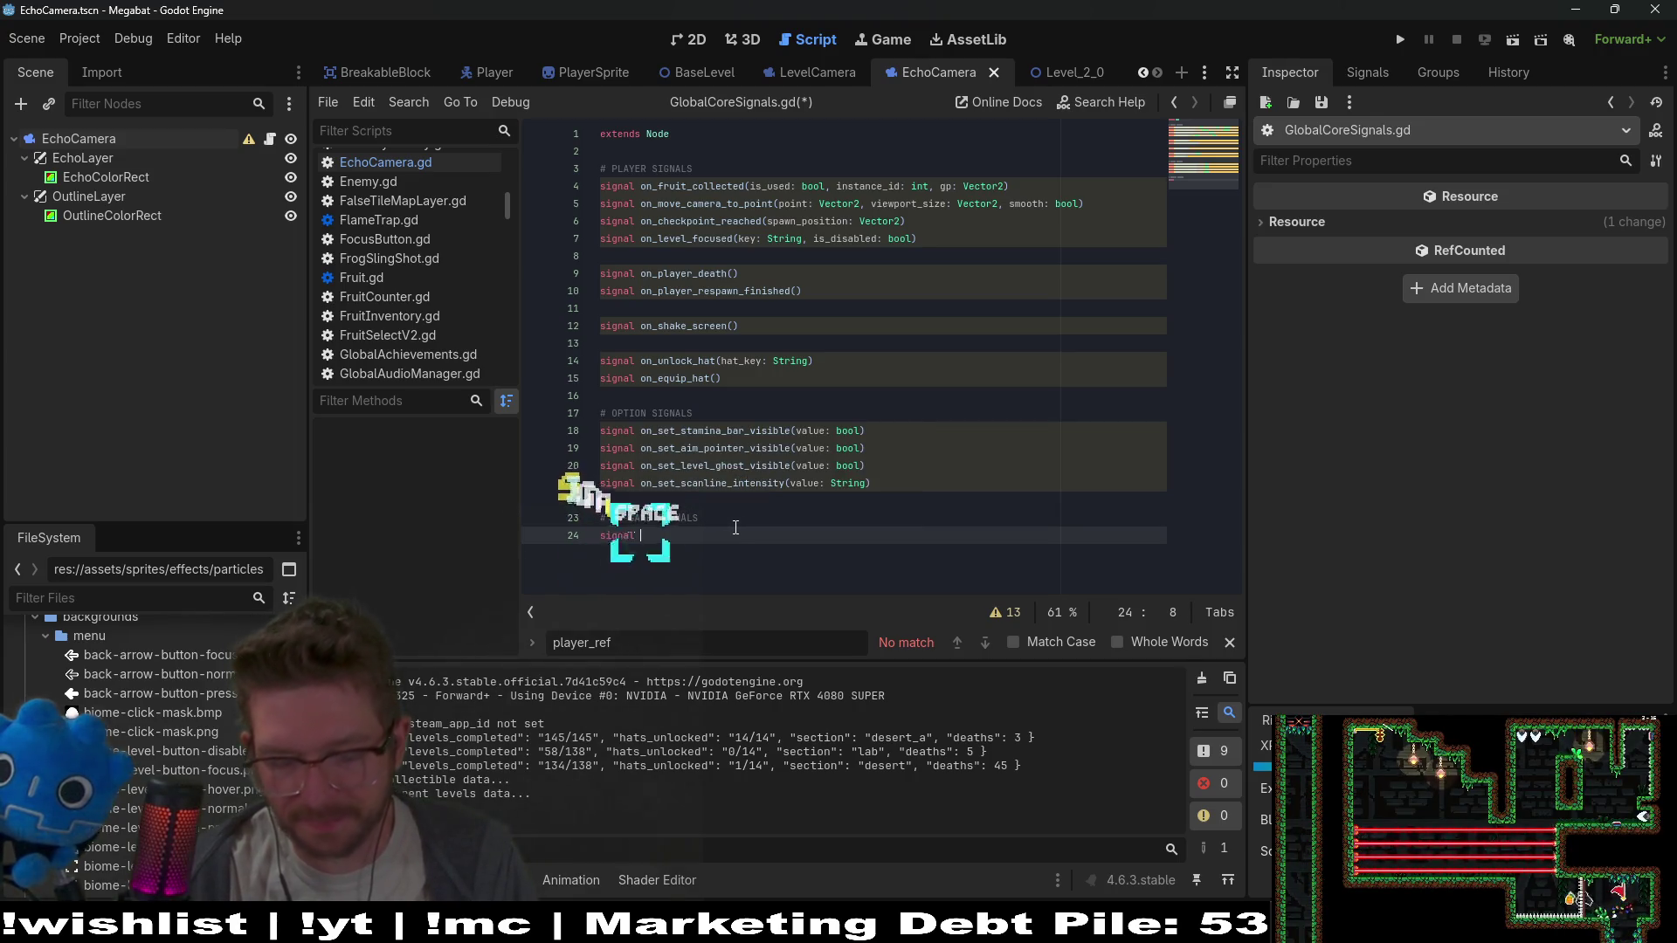
type("on_dime")
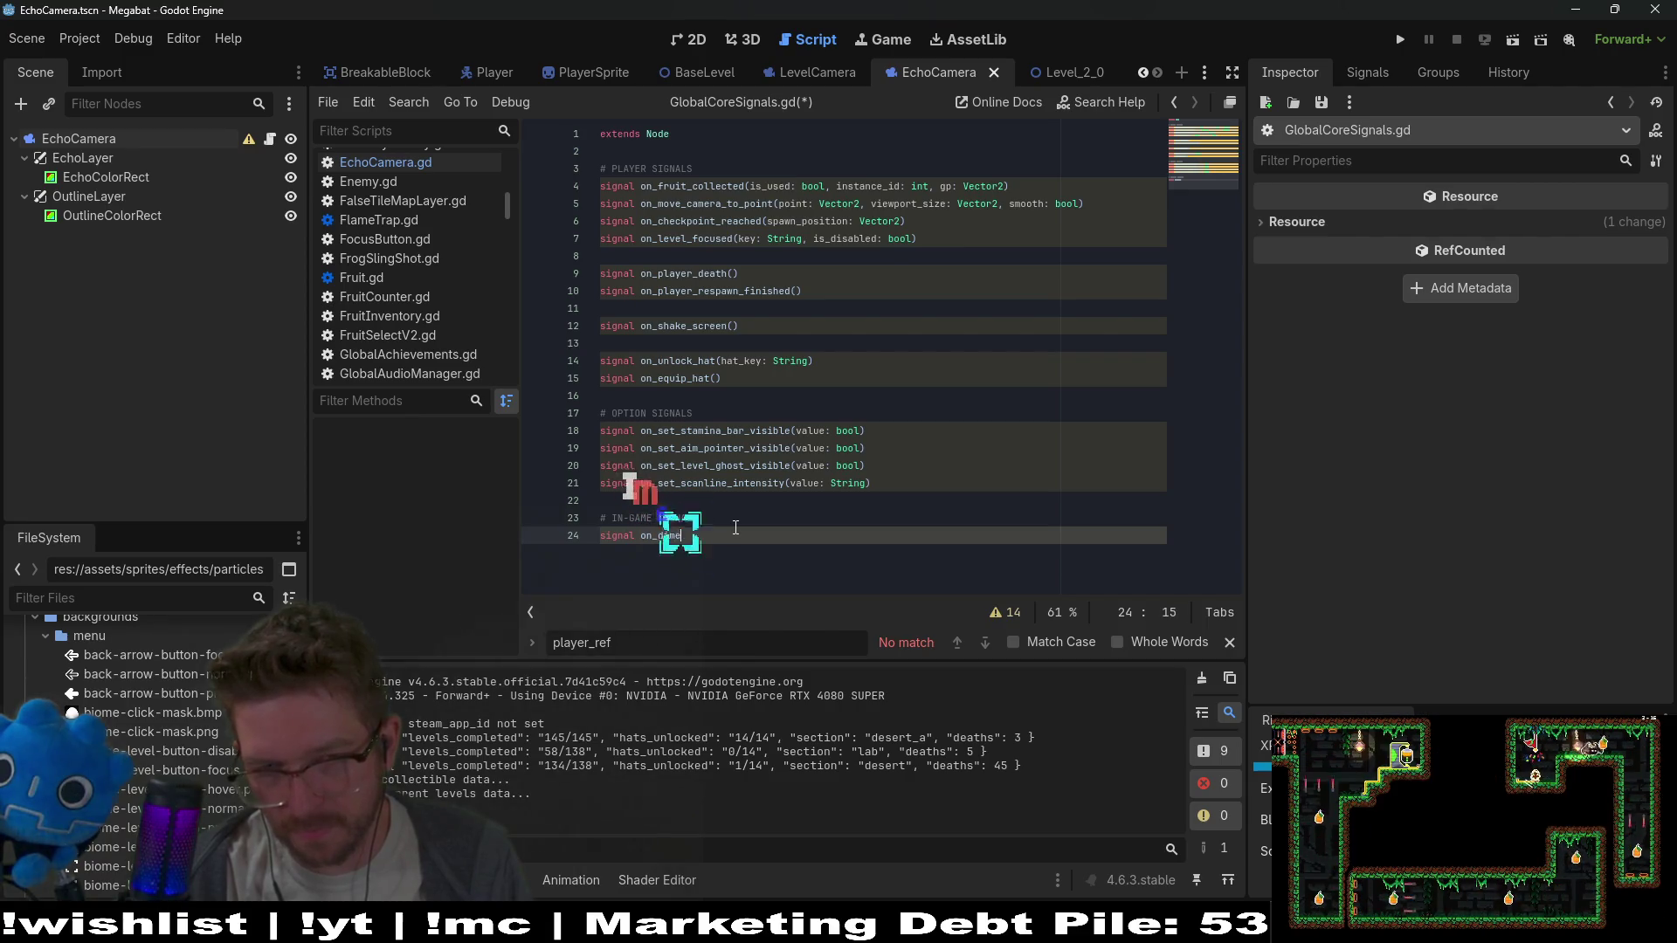
type("__")
key("BackSpace")
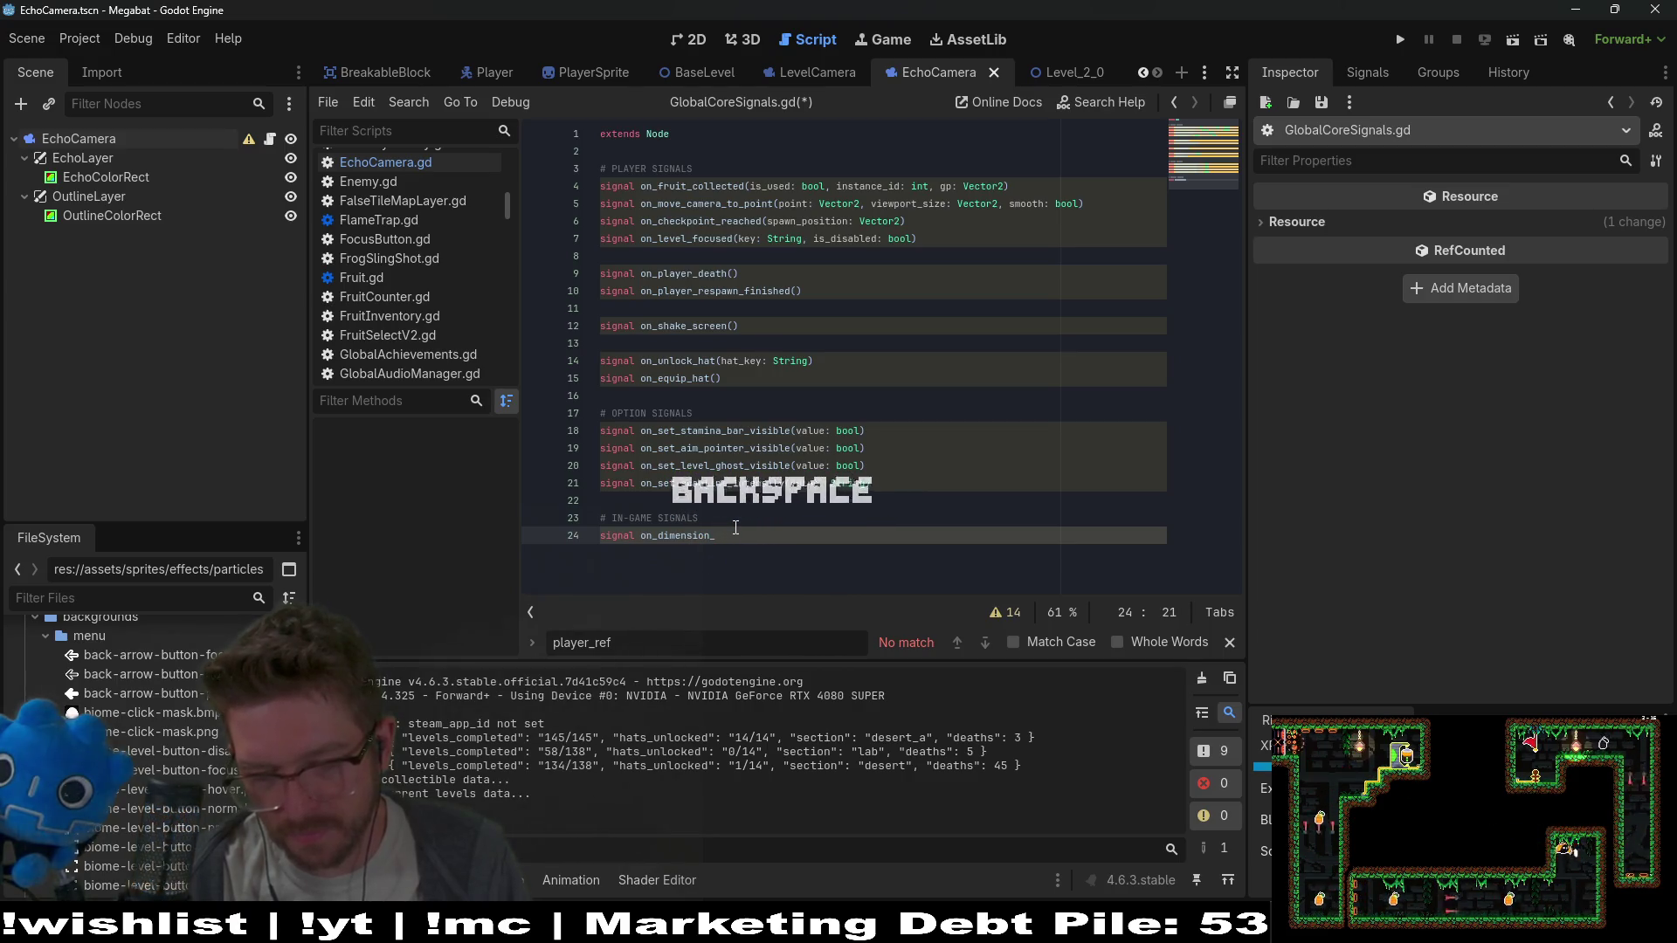
key("BackSpace")
key("BackSpace")
key("BackSpace")
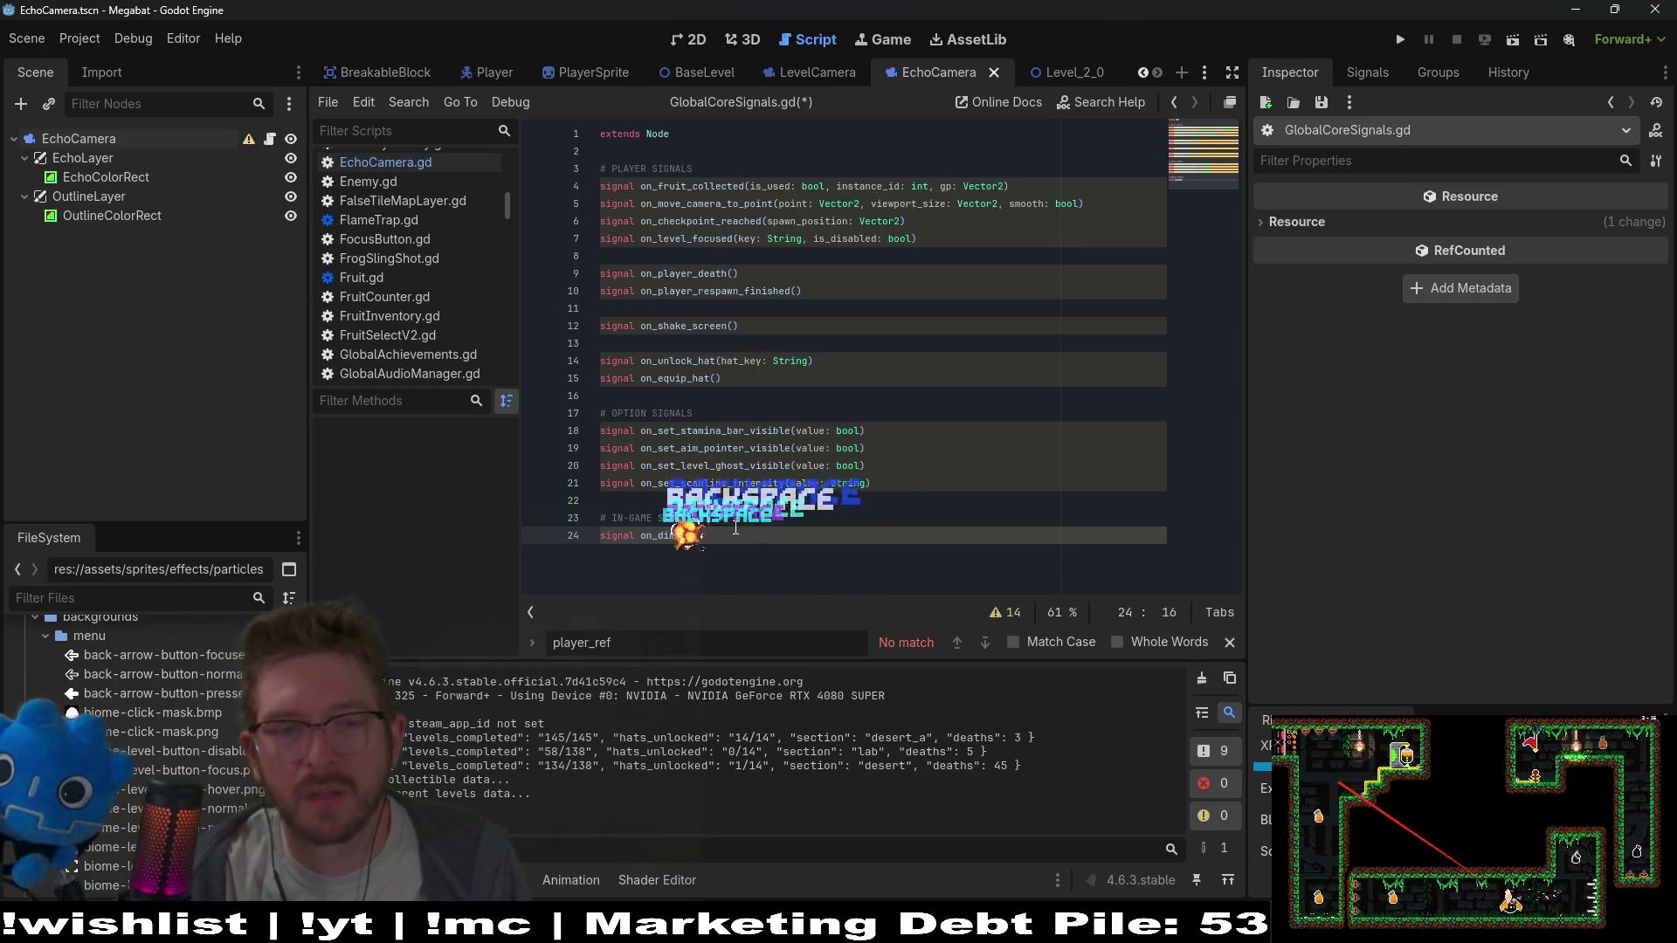
type("toggle_echo")
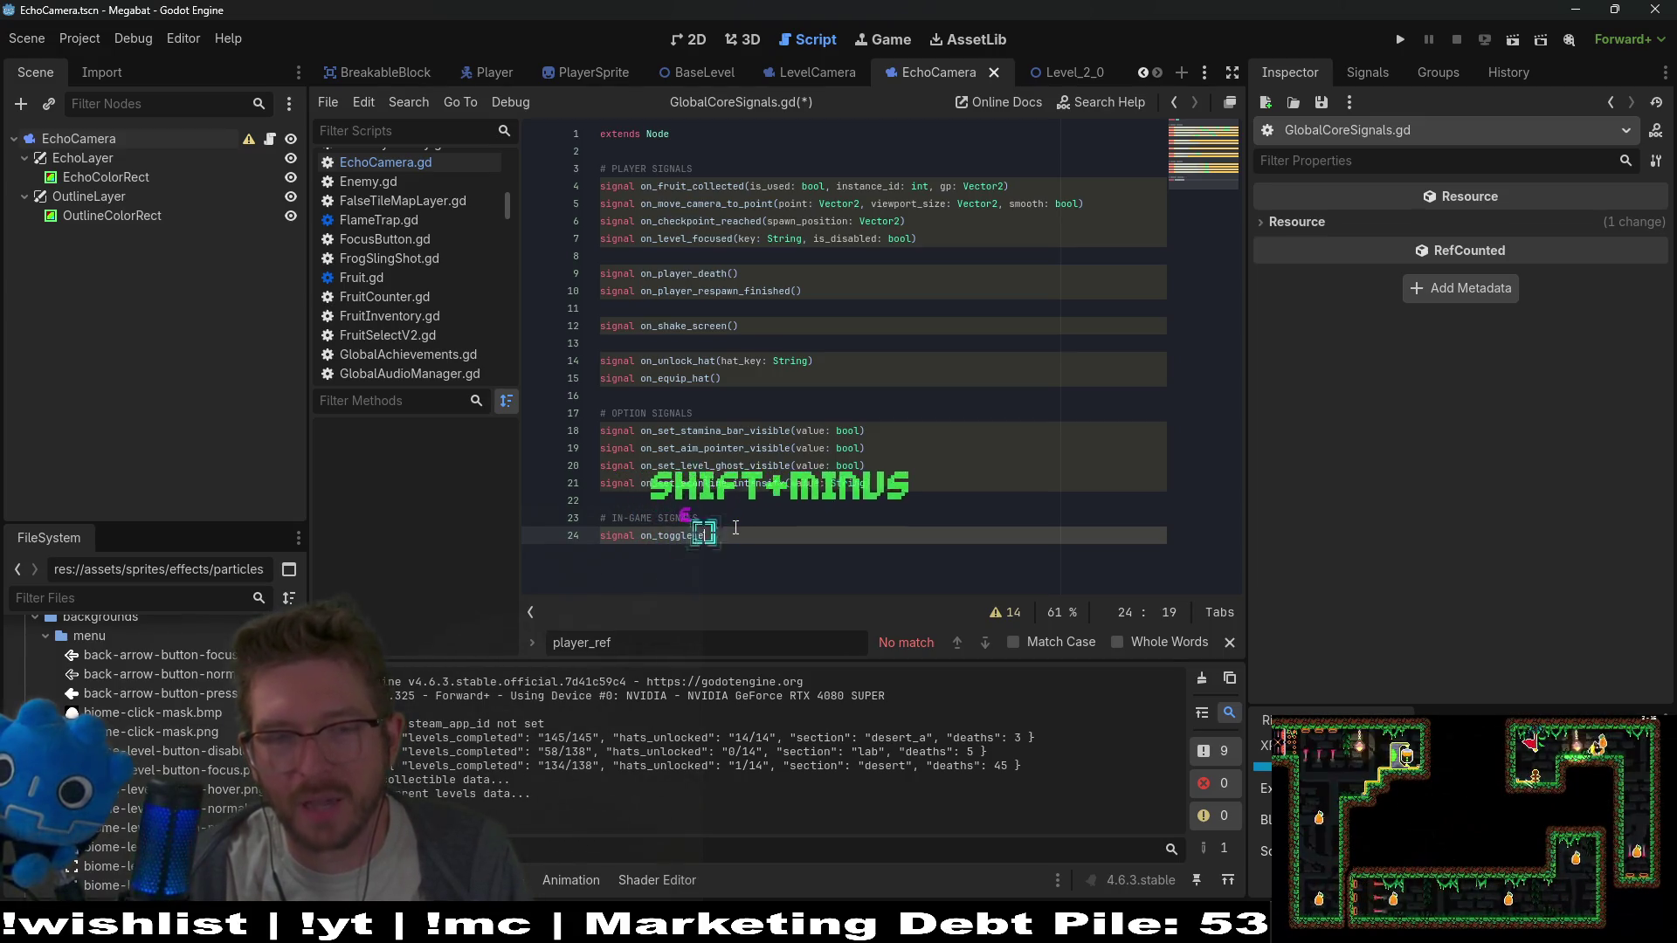
key("ctrl+s")
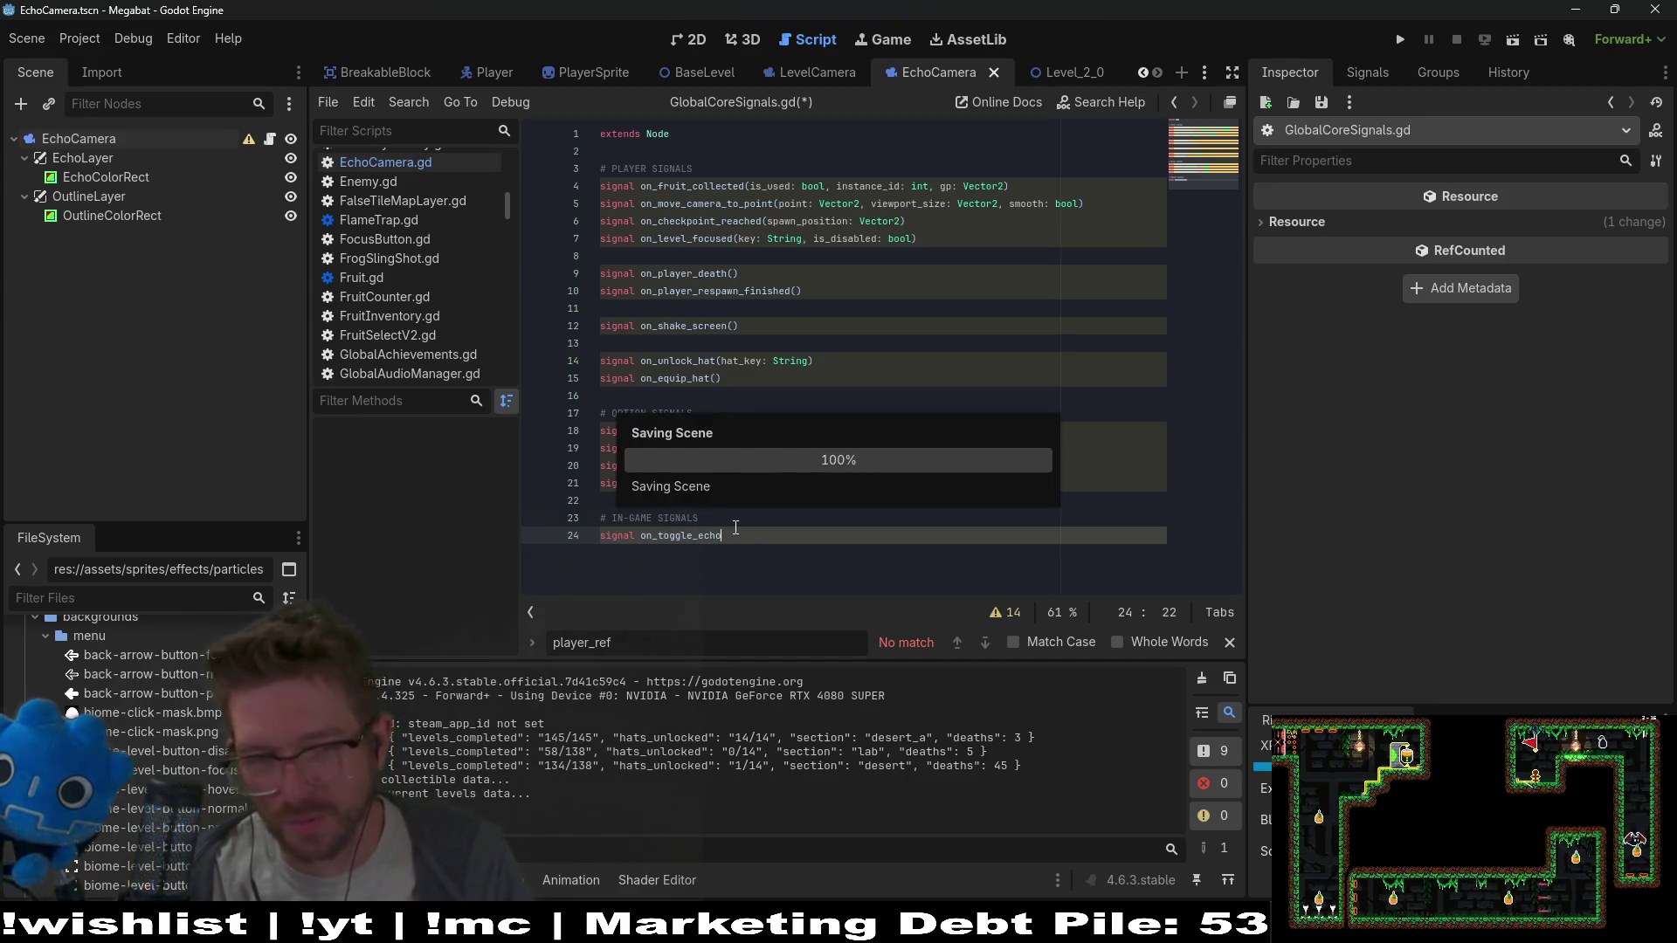
Copy the on_toggle_echo signal name and switch to EchoCamera.gd
left_click(704, 540)
double_click(703, 538)
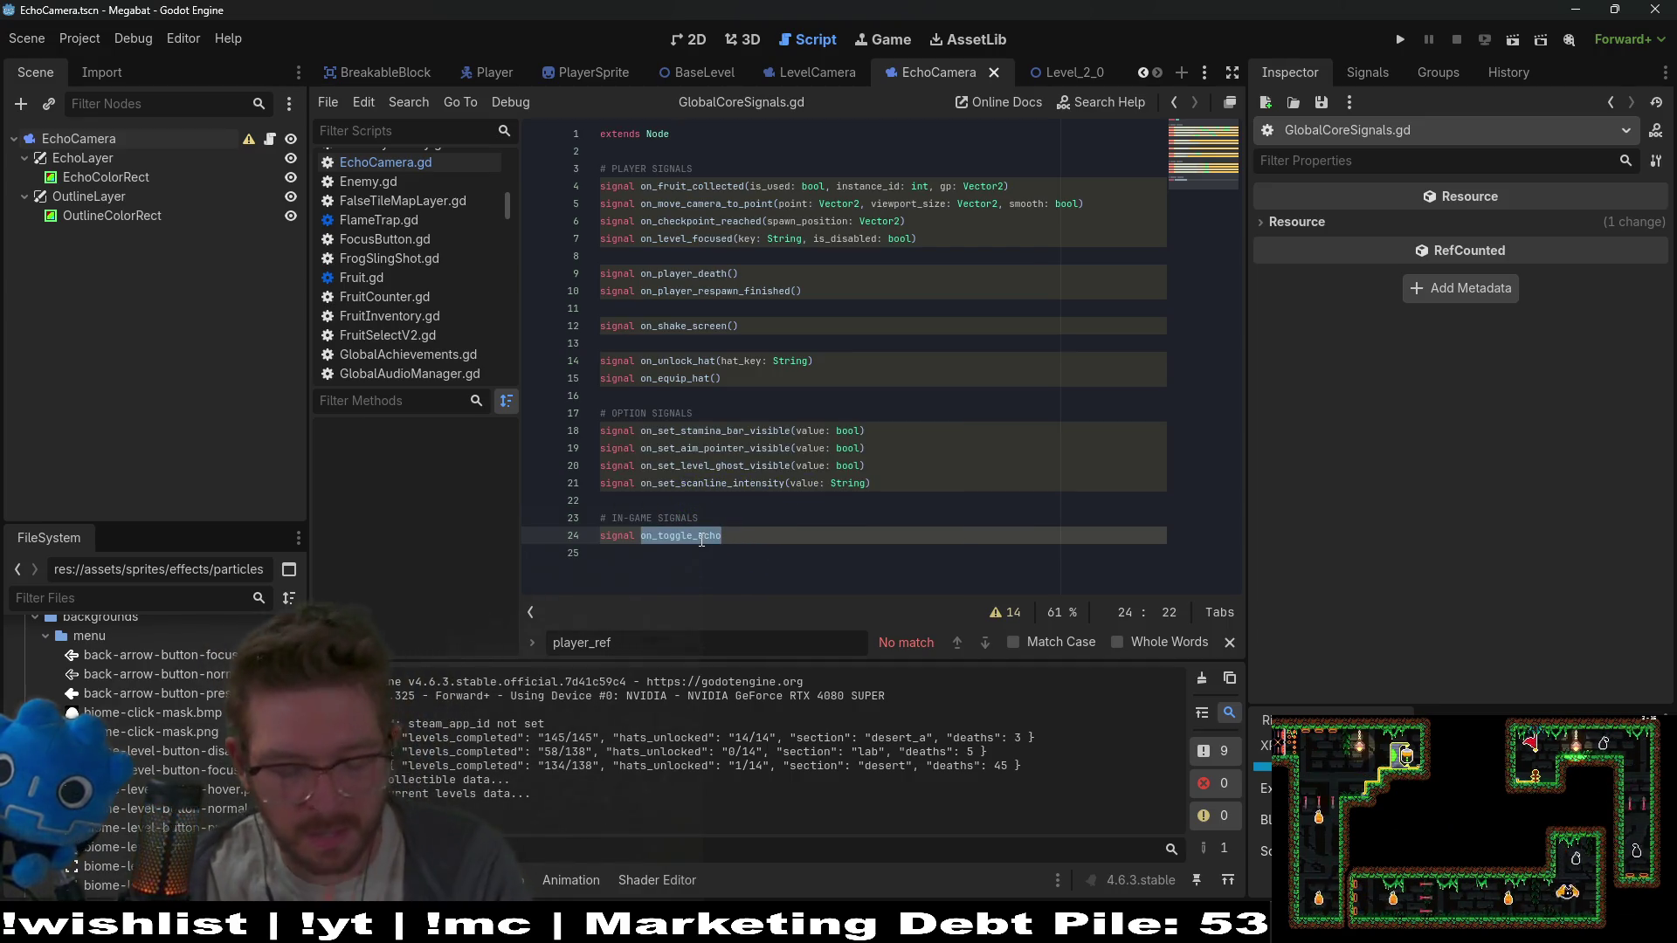
left_click(386, 163)
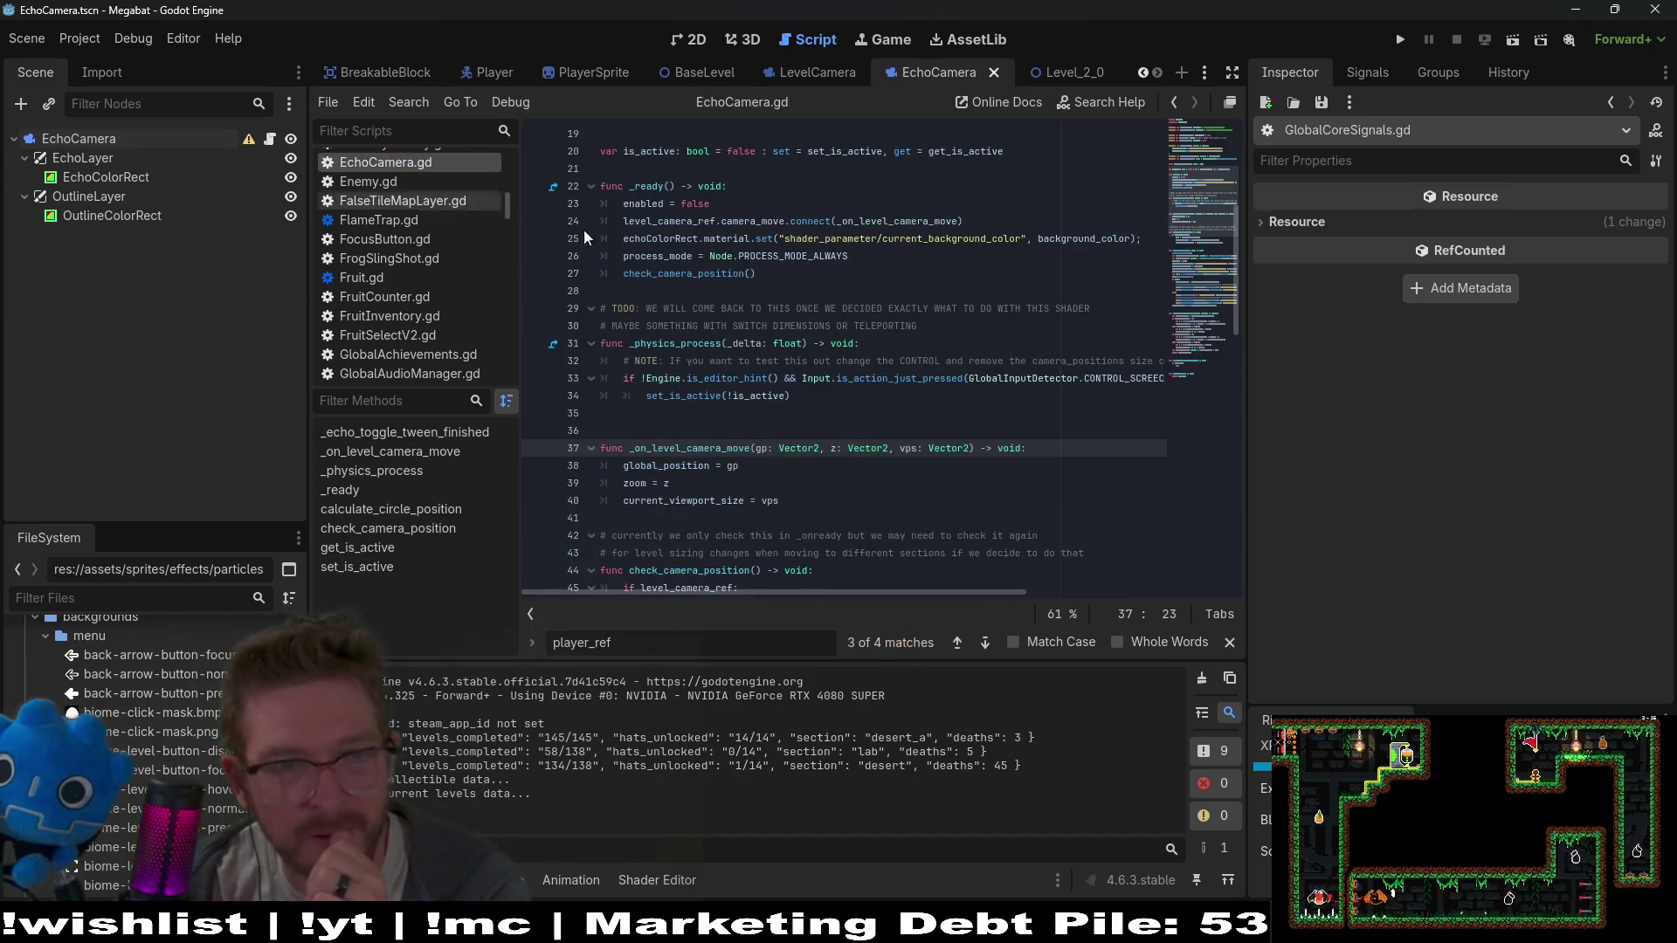
Comment out the _physics_process function on lines 31–34 with Ctrl+K
mouse_move(863, 389)
left_click(738, 395)
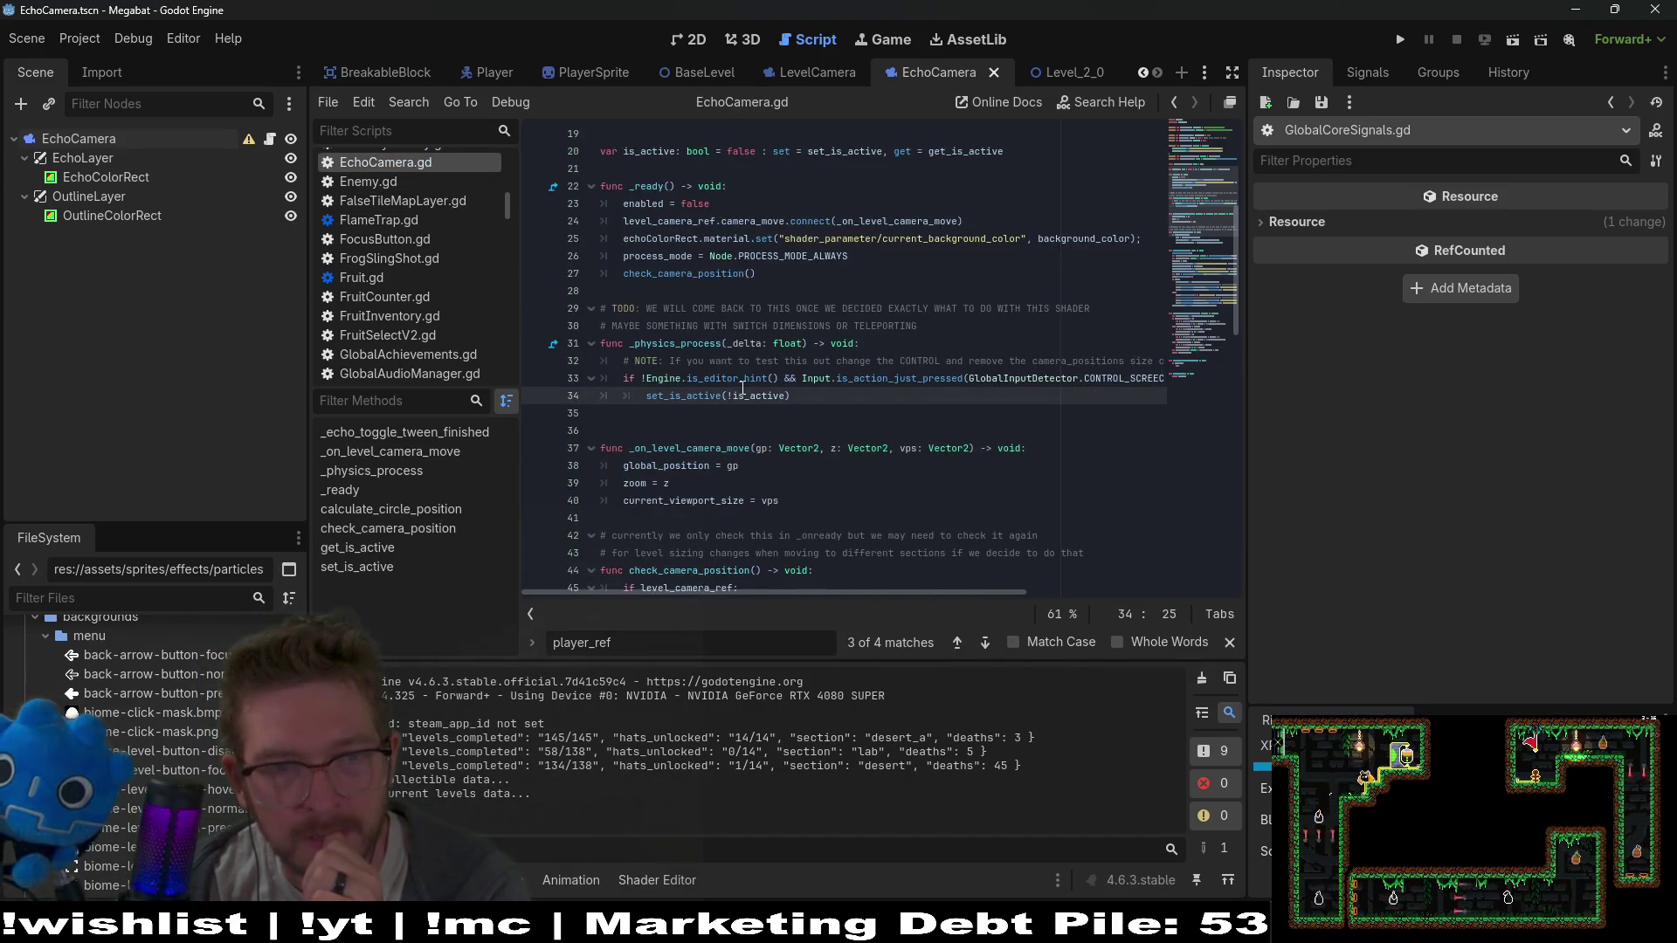
double_click(1115, 385)
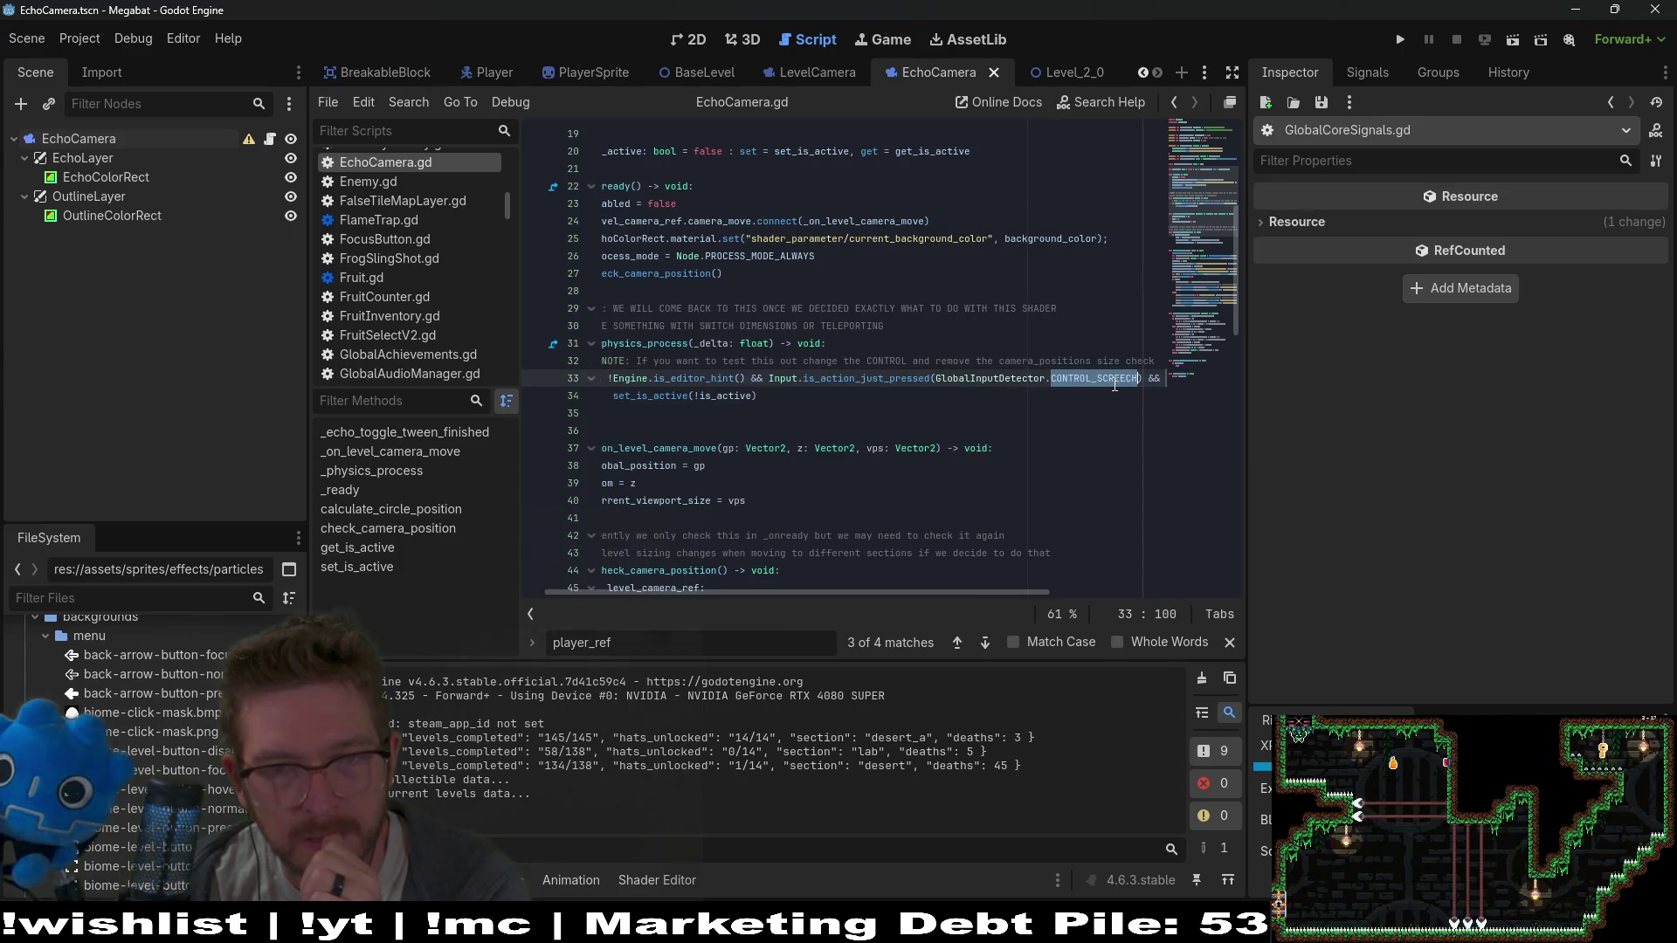
left_click(826, 403)
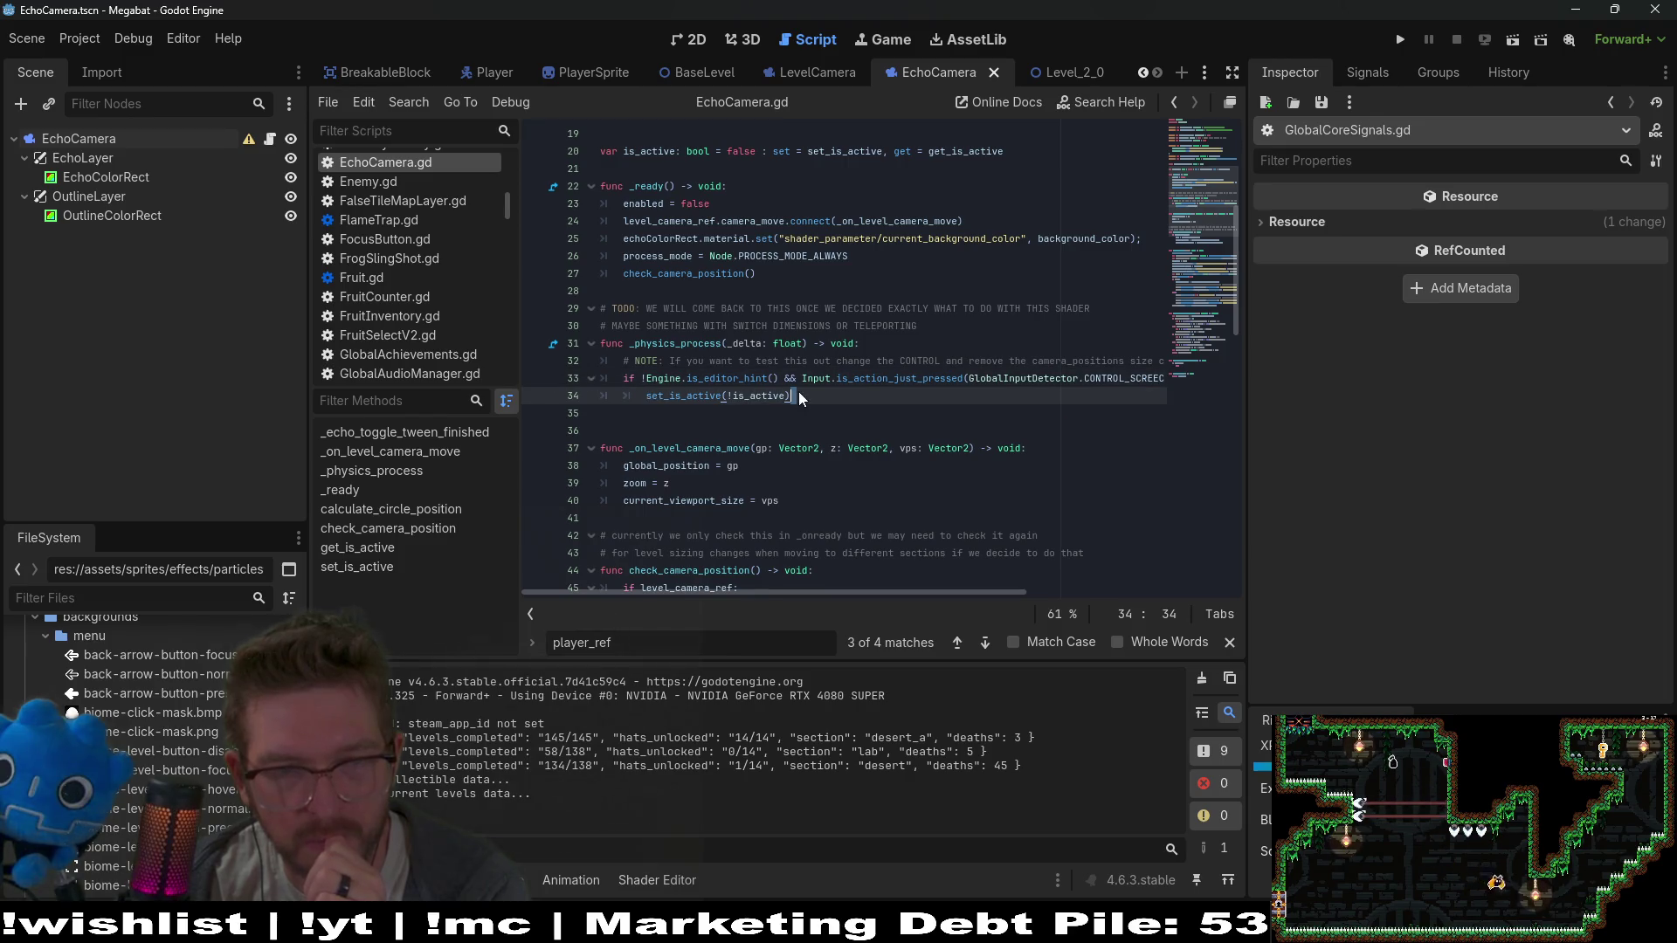
mouse_move(804, 395)
left_mouse_down()
mouse_move(664, 380)
mouse_move(594, 328)
mouse_move(482, 345)
left_mouse_up()
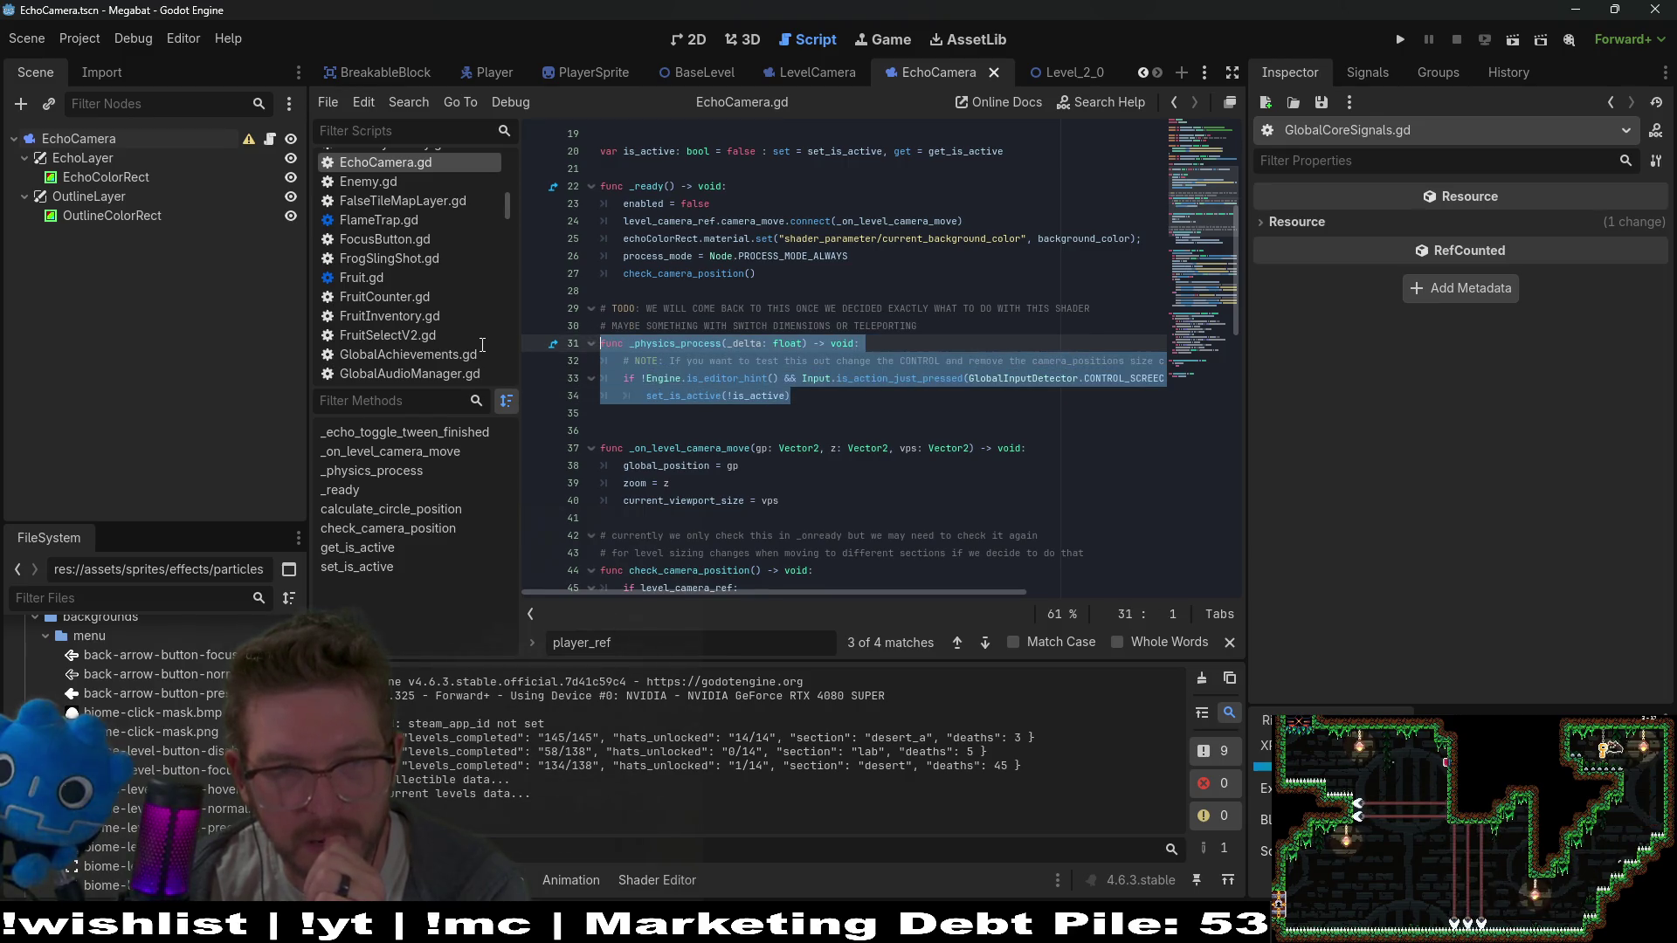
key("ctrl+k")
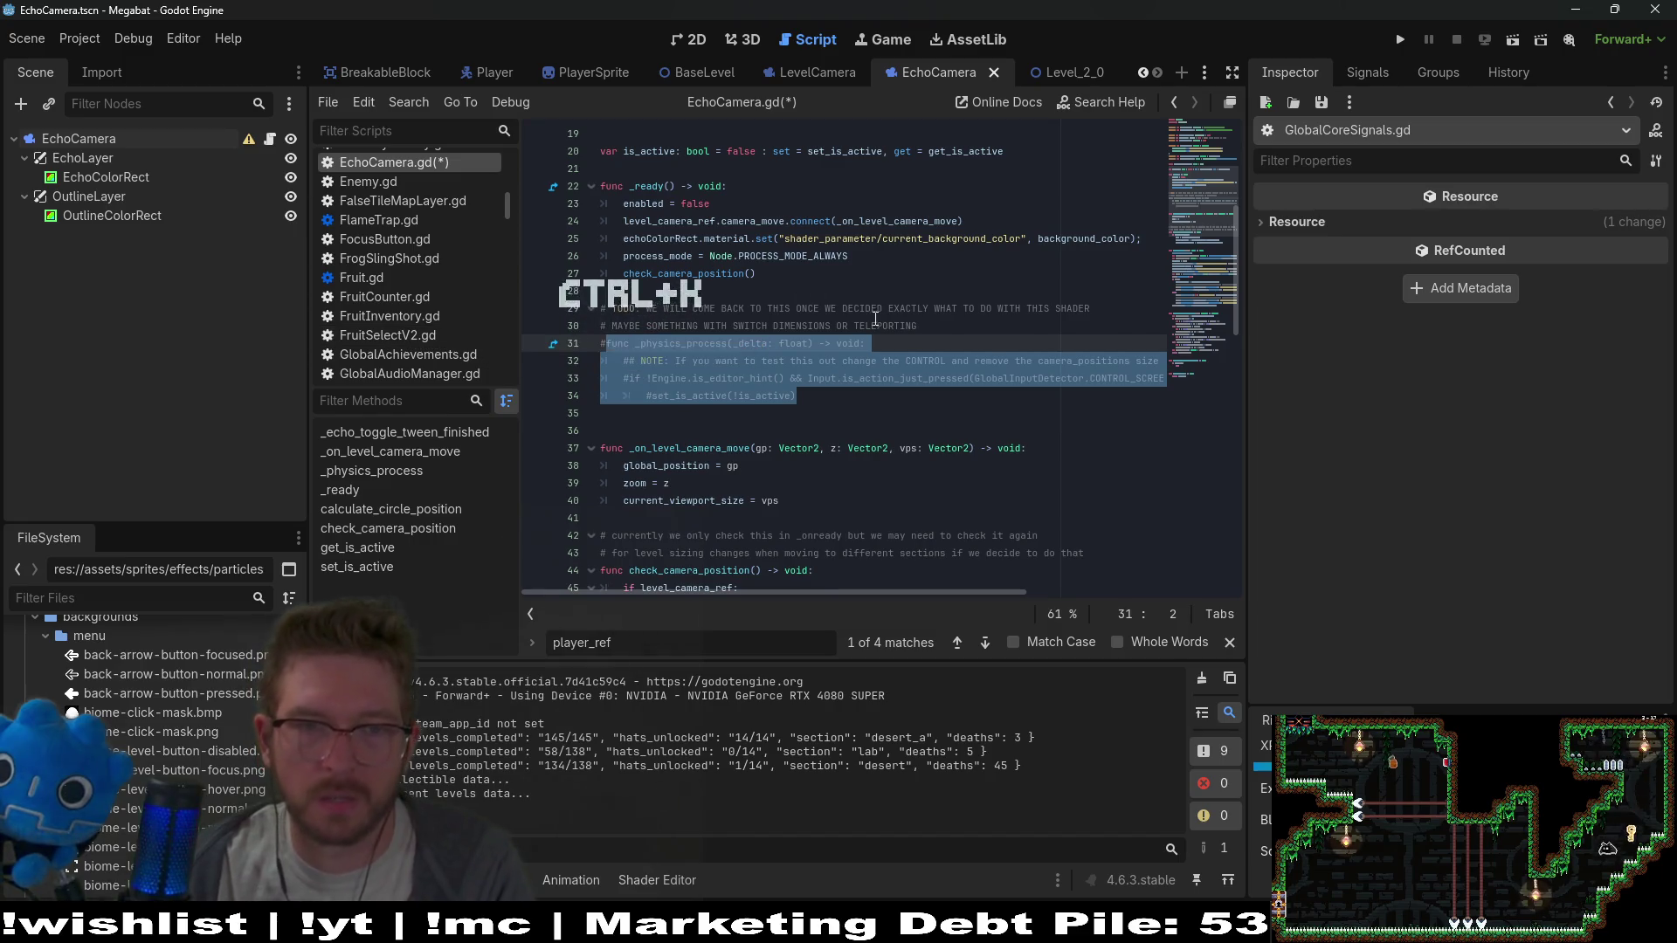
Delete the two-line TODO comment after _ready and save EchoCamera.gd
left_click(871, 326)
left_click_drag(945, 329, 952, 291)
key("BackSpace")
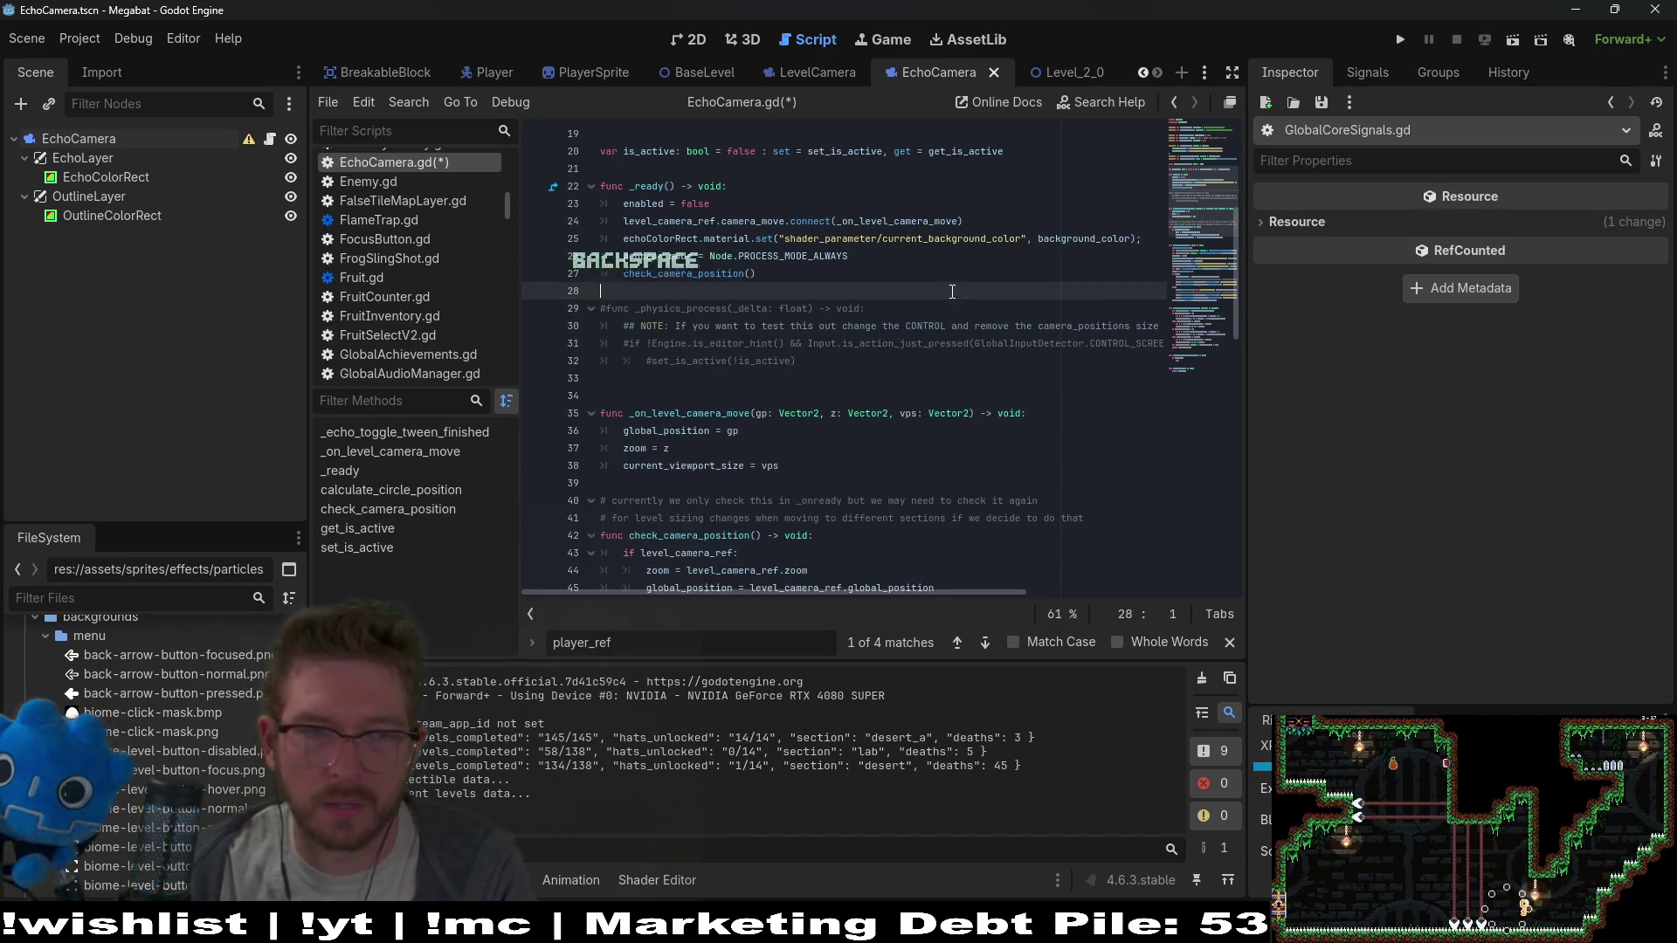
key("Return")
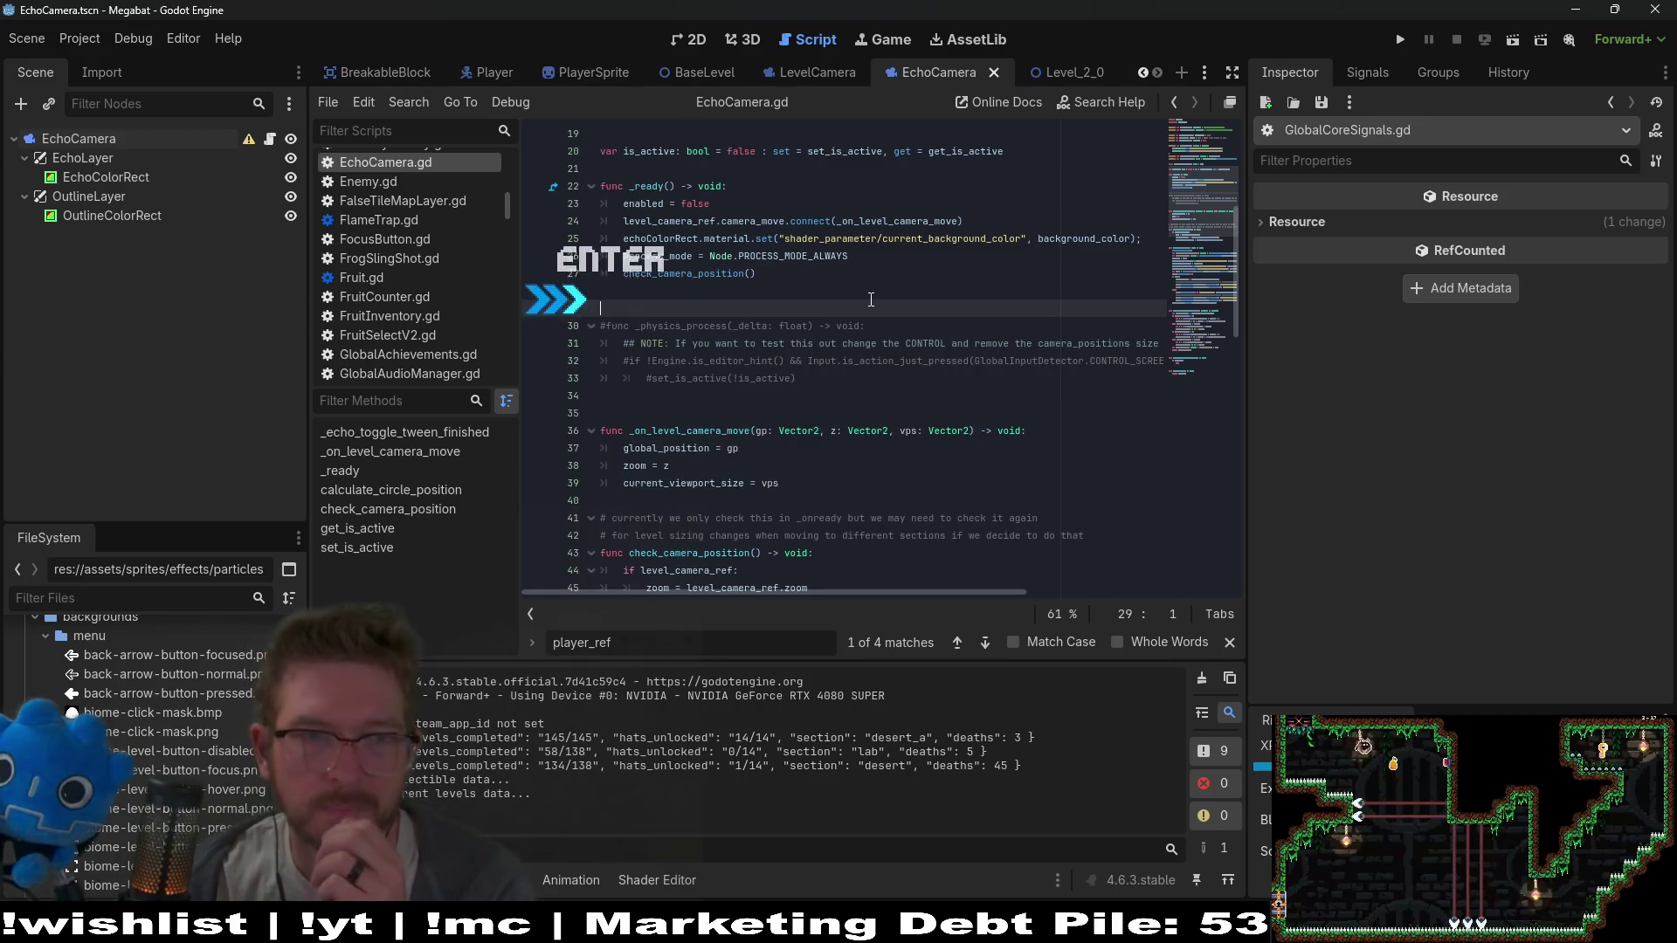
key("ctrl+s")
Add GlobalCoreSignals.on_toggle_echo.connect() as the first line of _ready
left_click(759, 185)
key("Return")
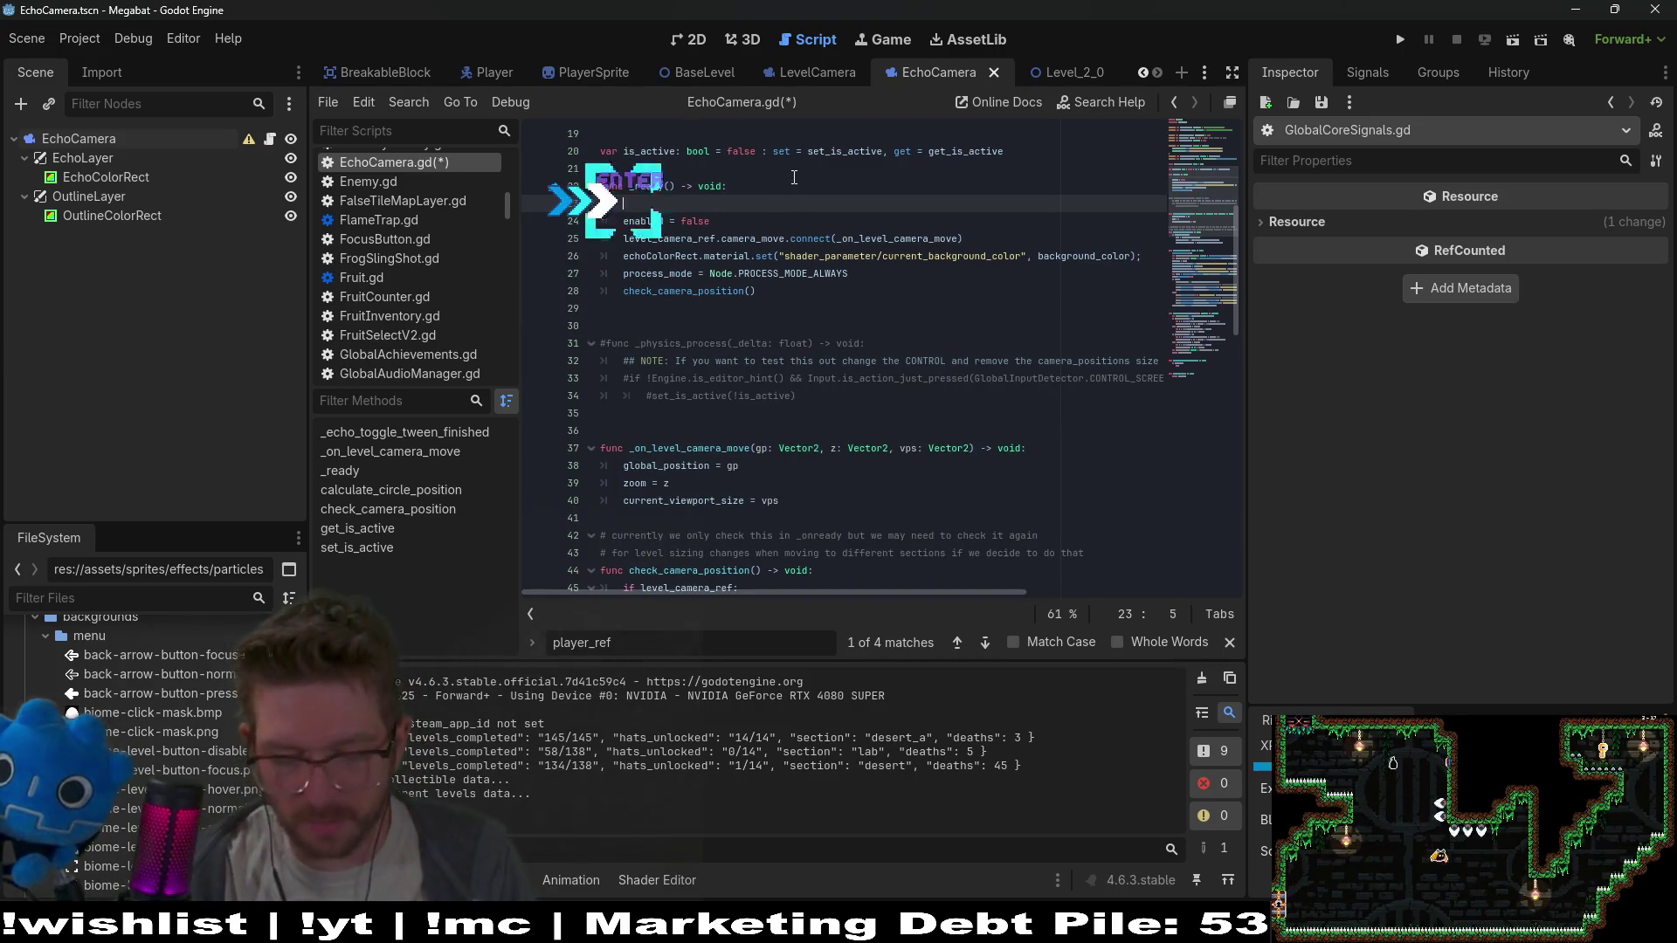
type("gLK")
key("BackSpace")
key("BackSpace")
key("BackSpace")
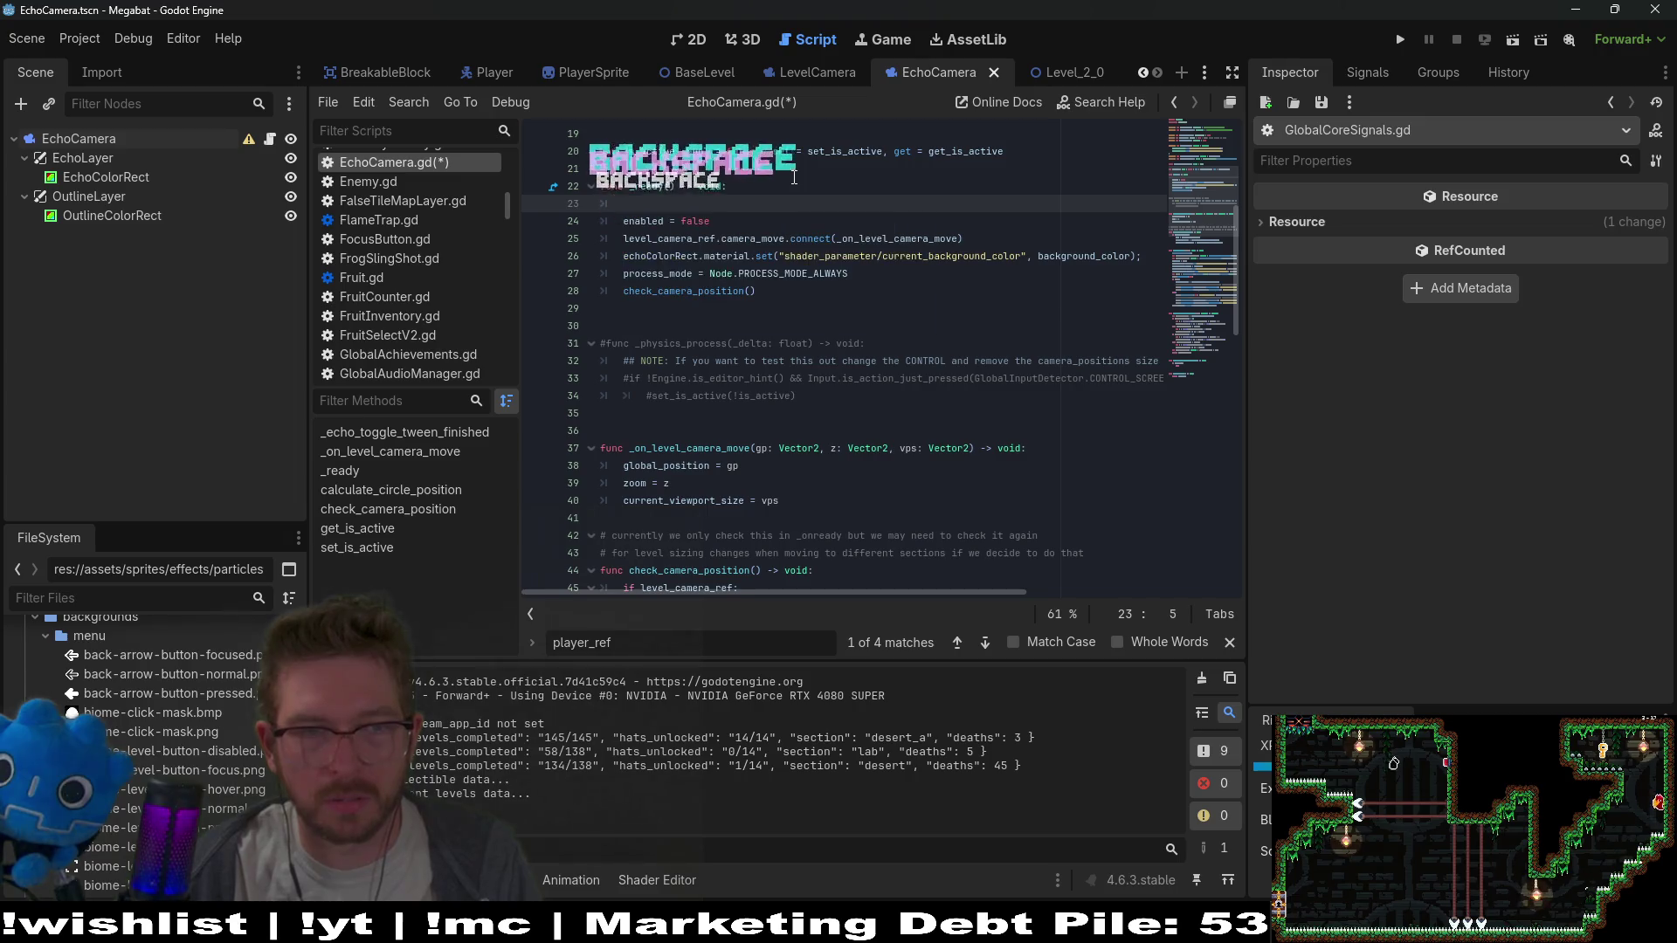
type("GlobalCoreSignals")
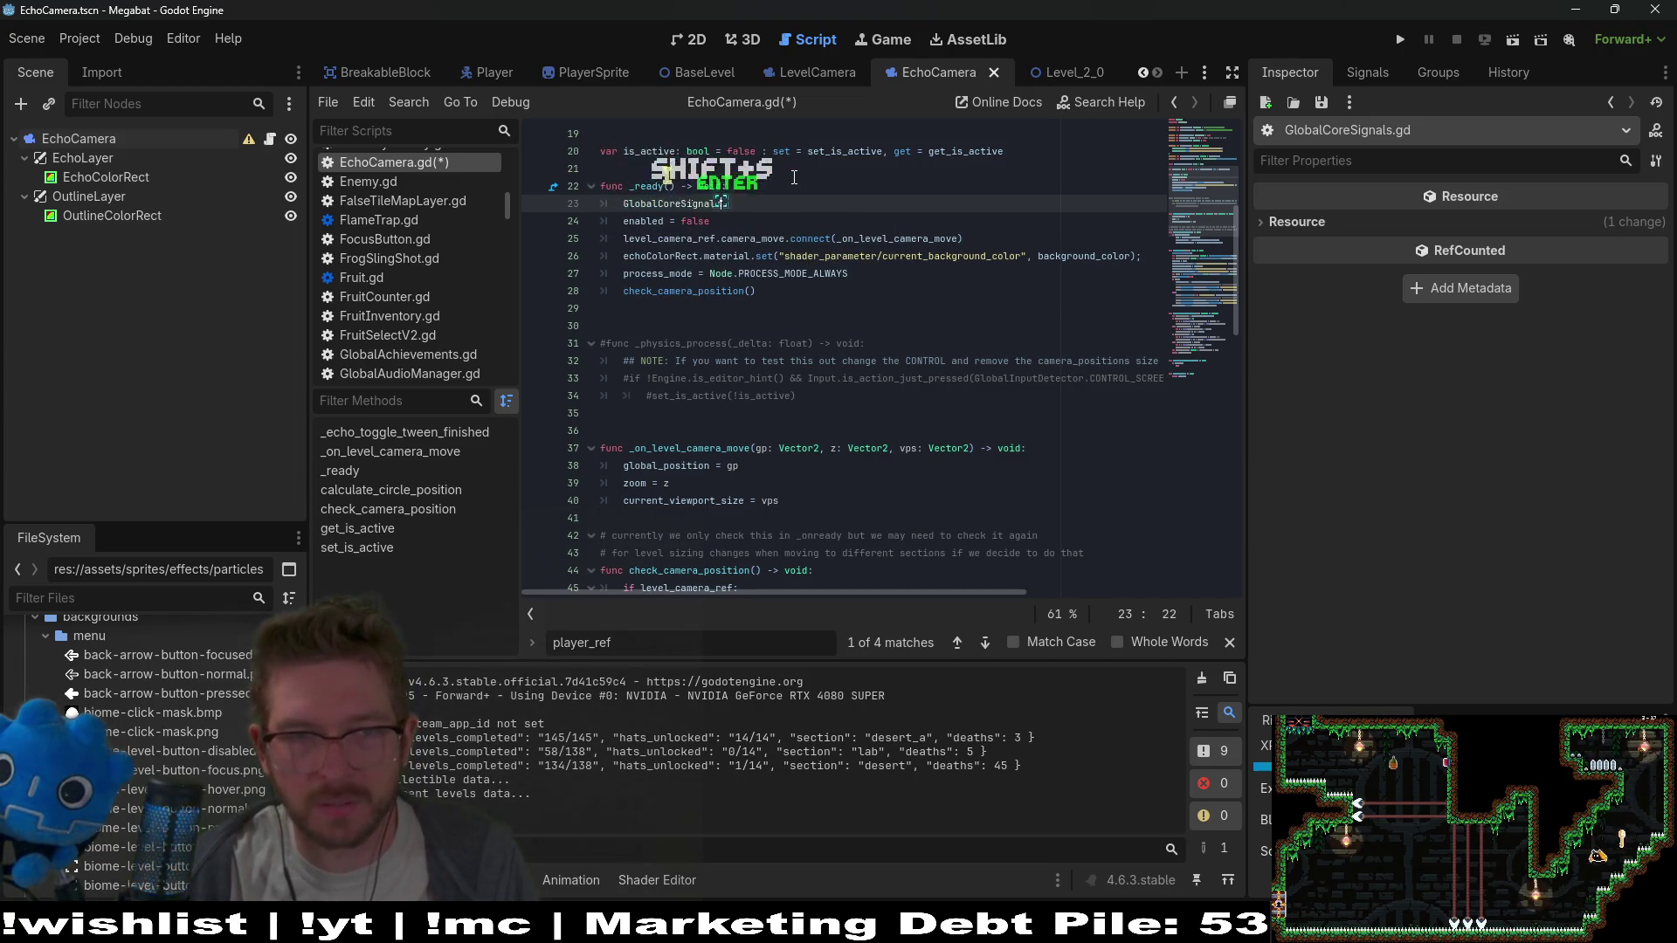
key("Return")
type(".")
type("on_toggle_echo")
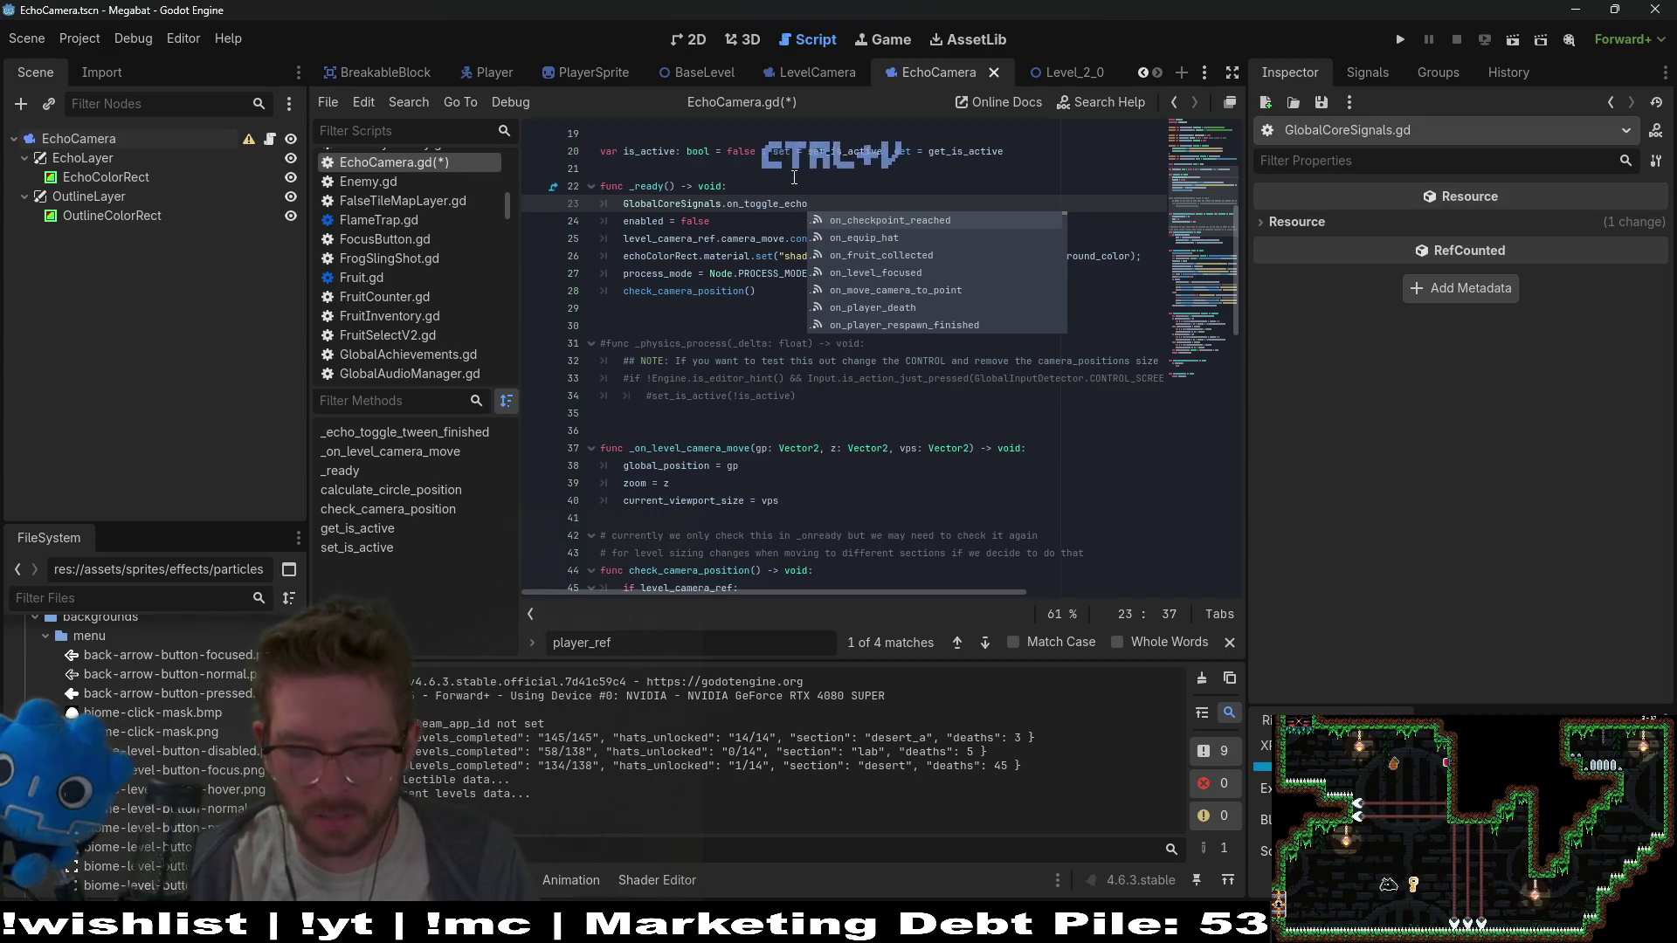
type(".conn")
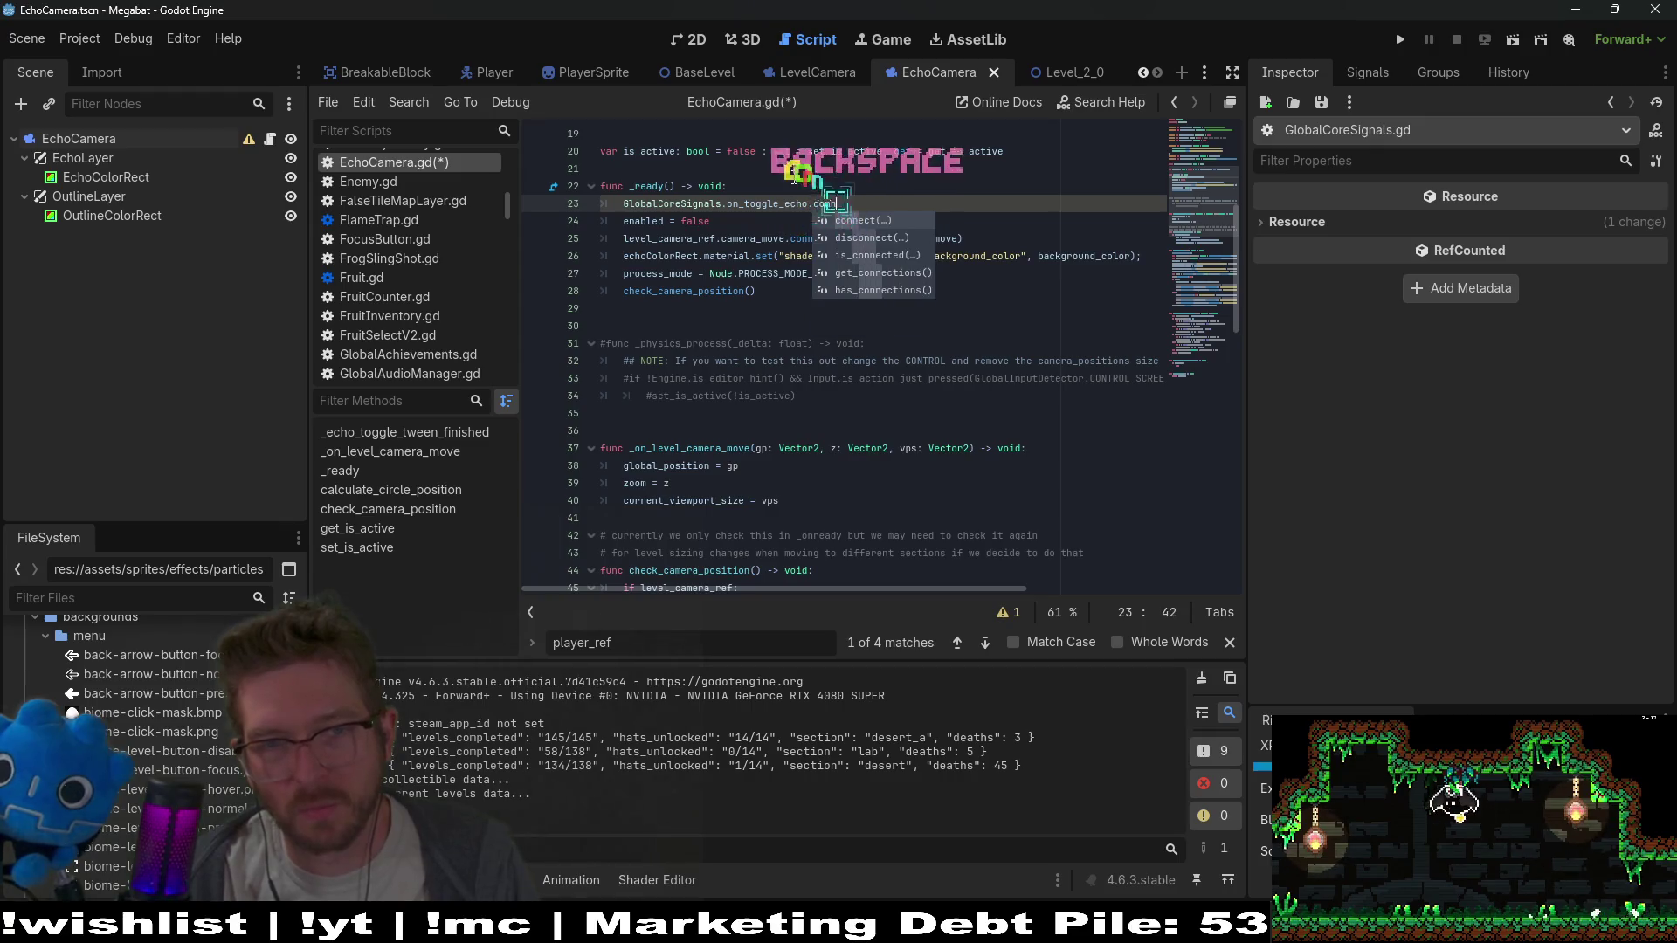
key("Return")
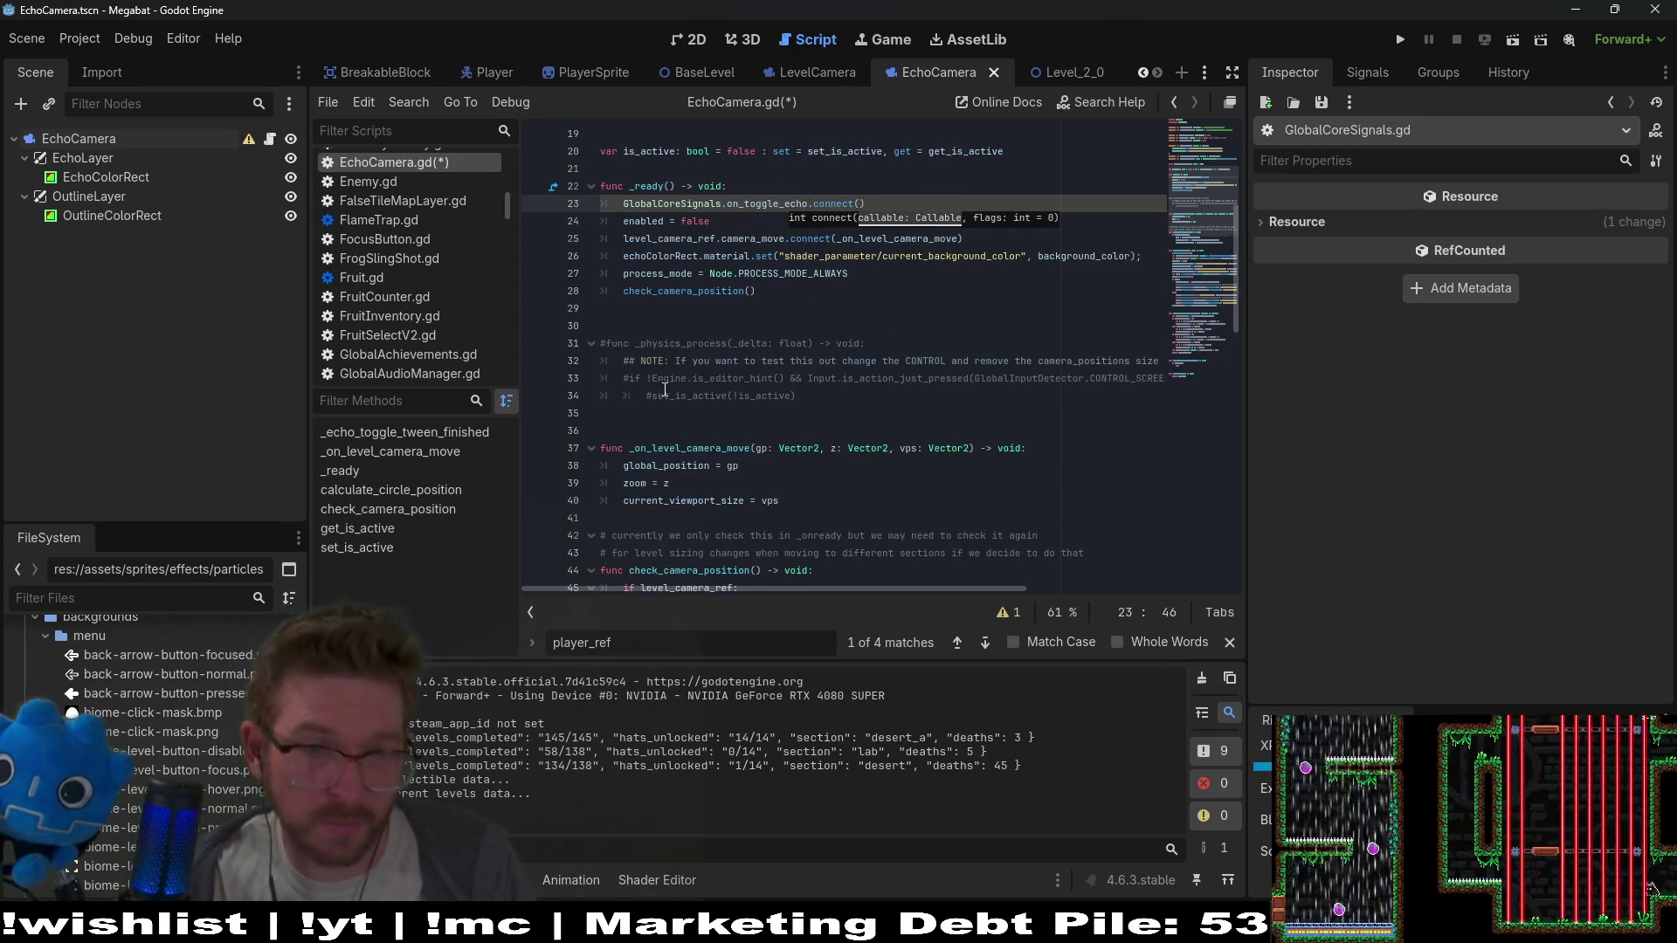
left_click(701, 322)
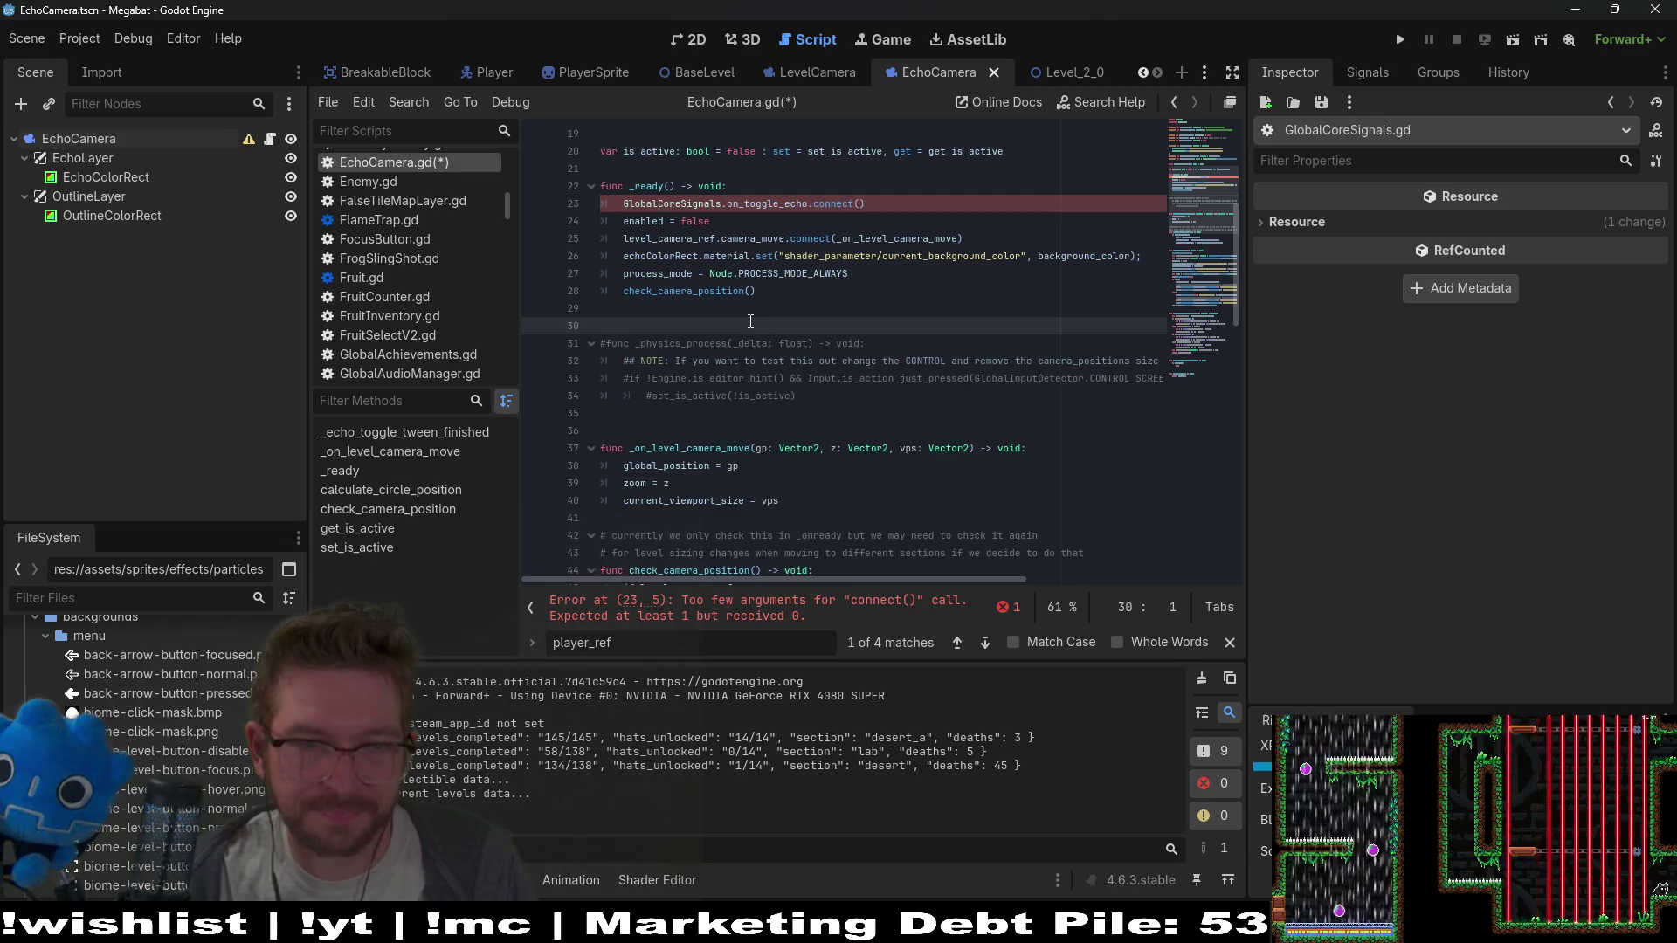
Add a 'func _on_toggle_echo(value: bool) -> void:' stub with pass below _ready() in EchoCamera.gd
key("Return")
key("Return")
type("_on")
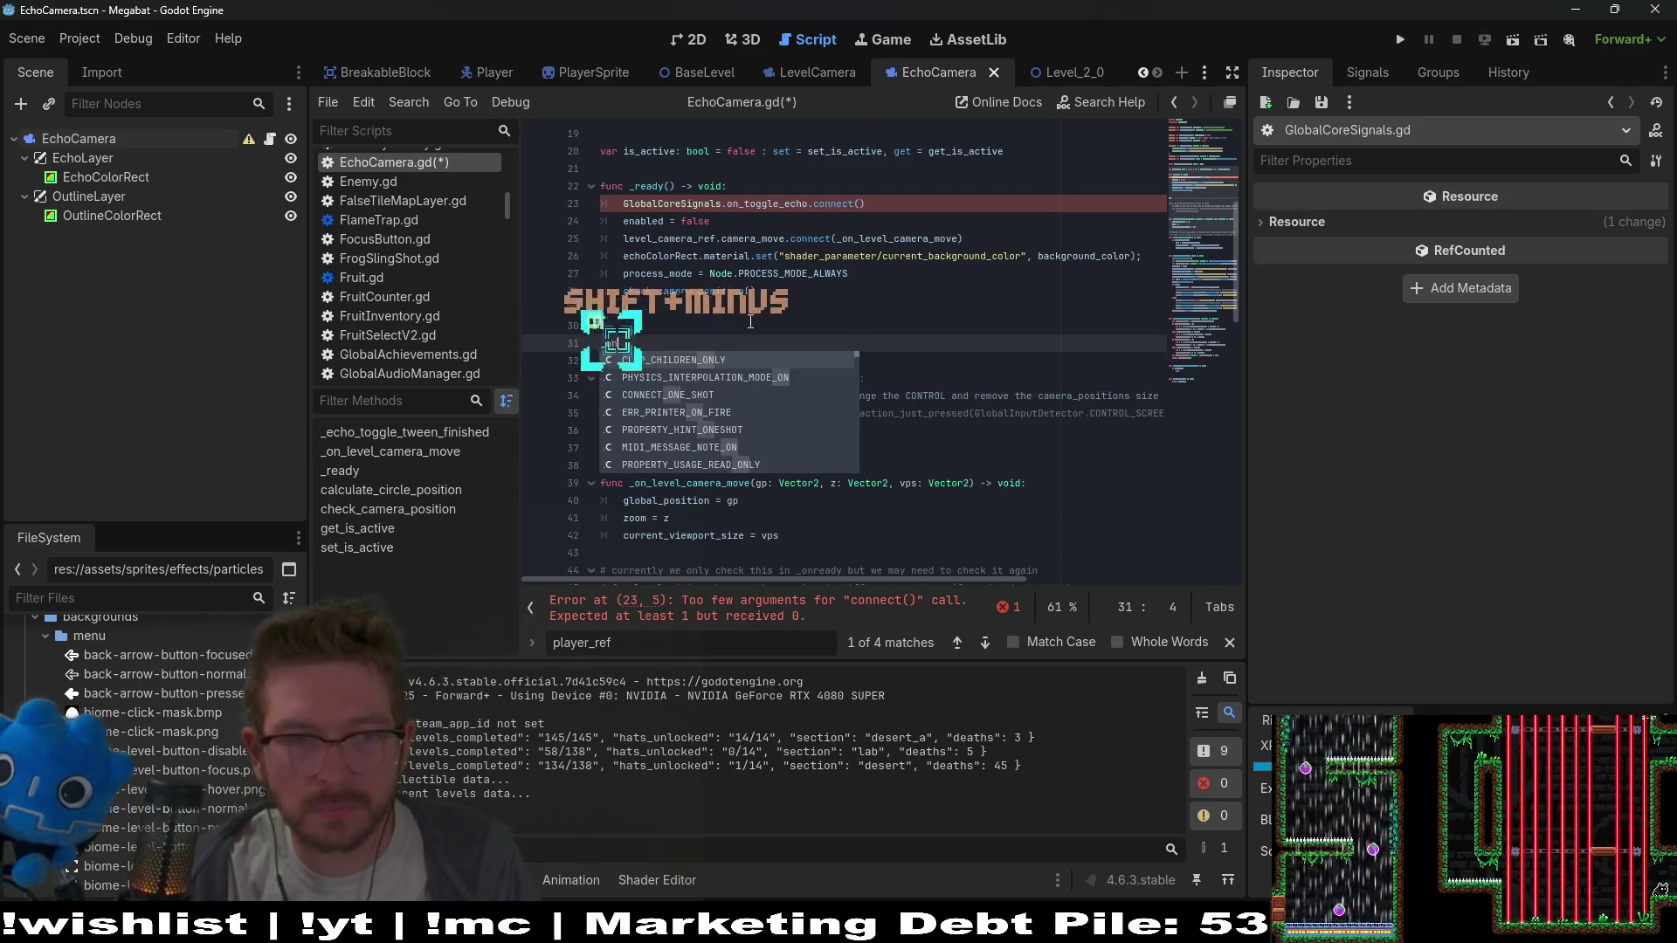
type("_t")
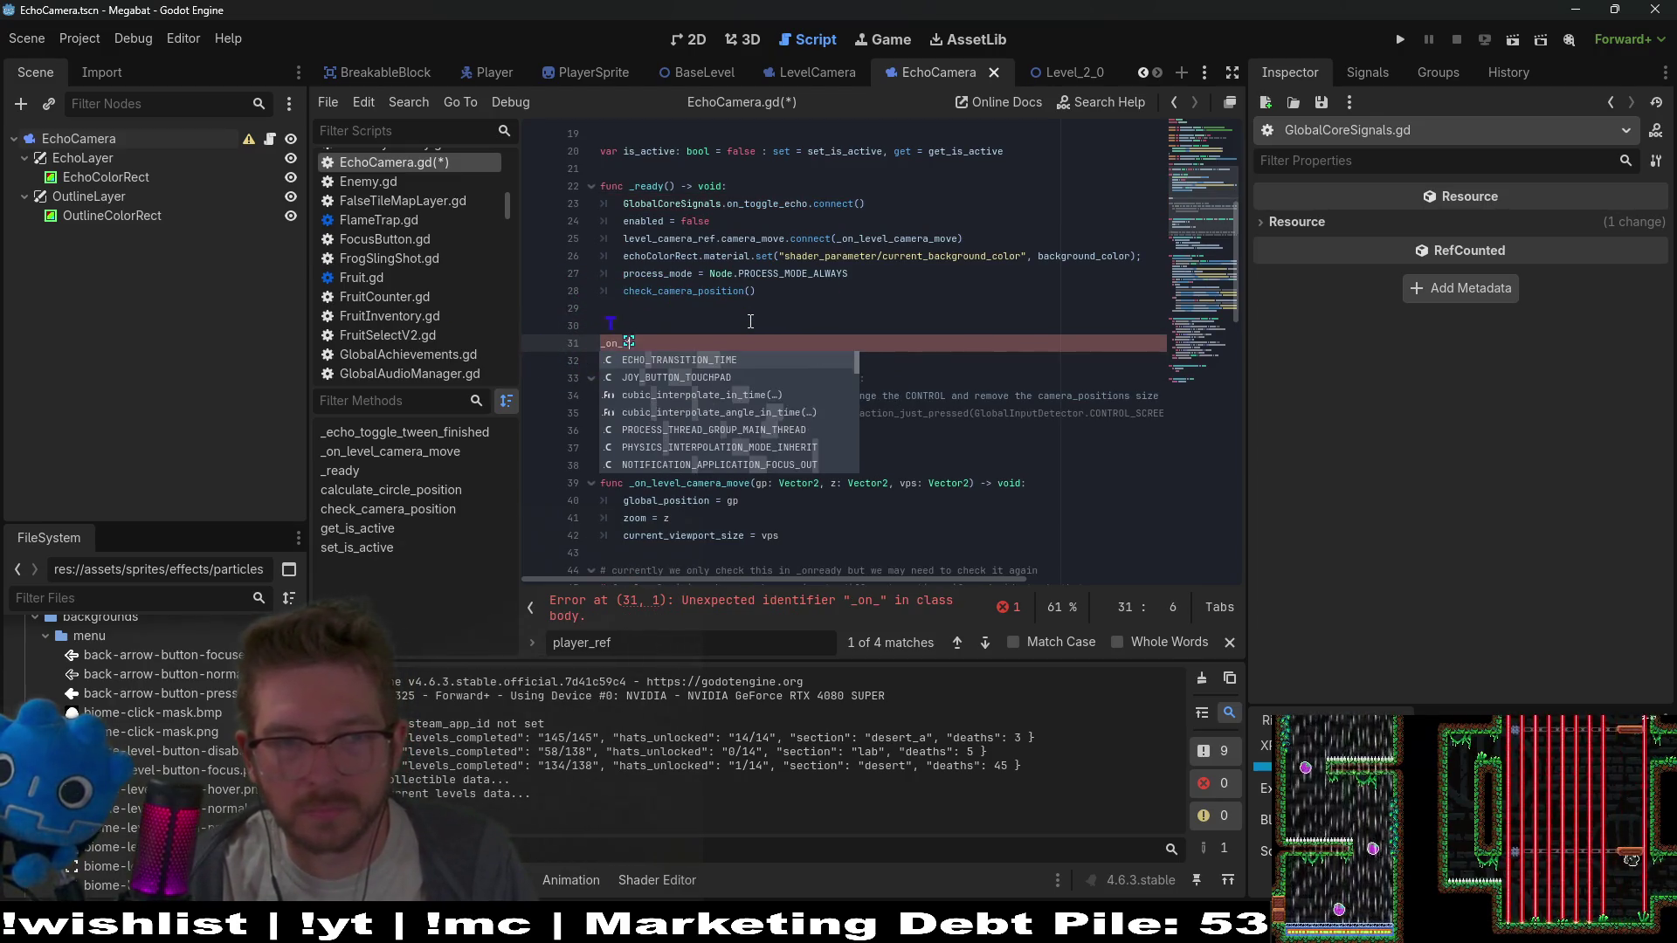
type("oggle_echo(")
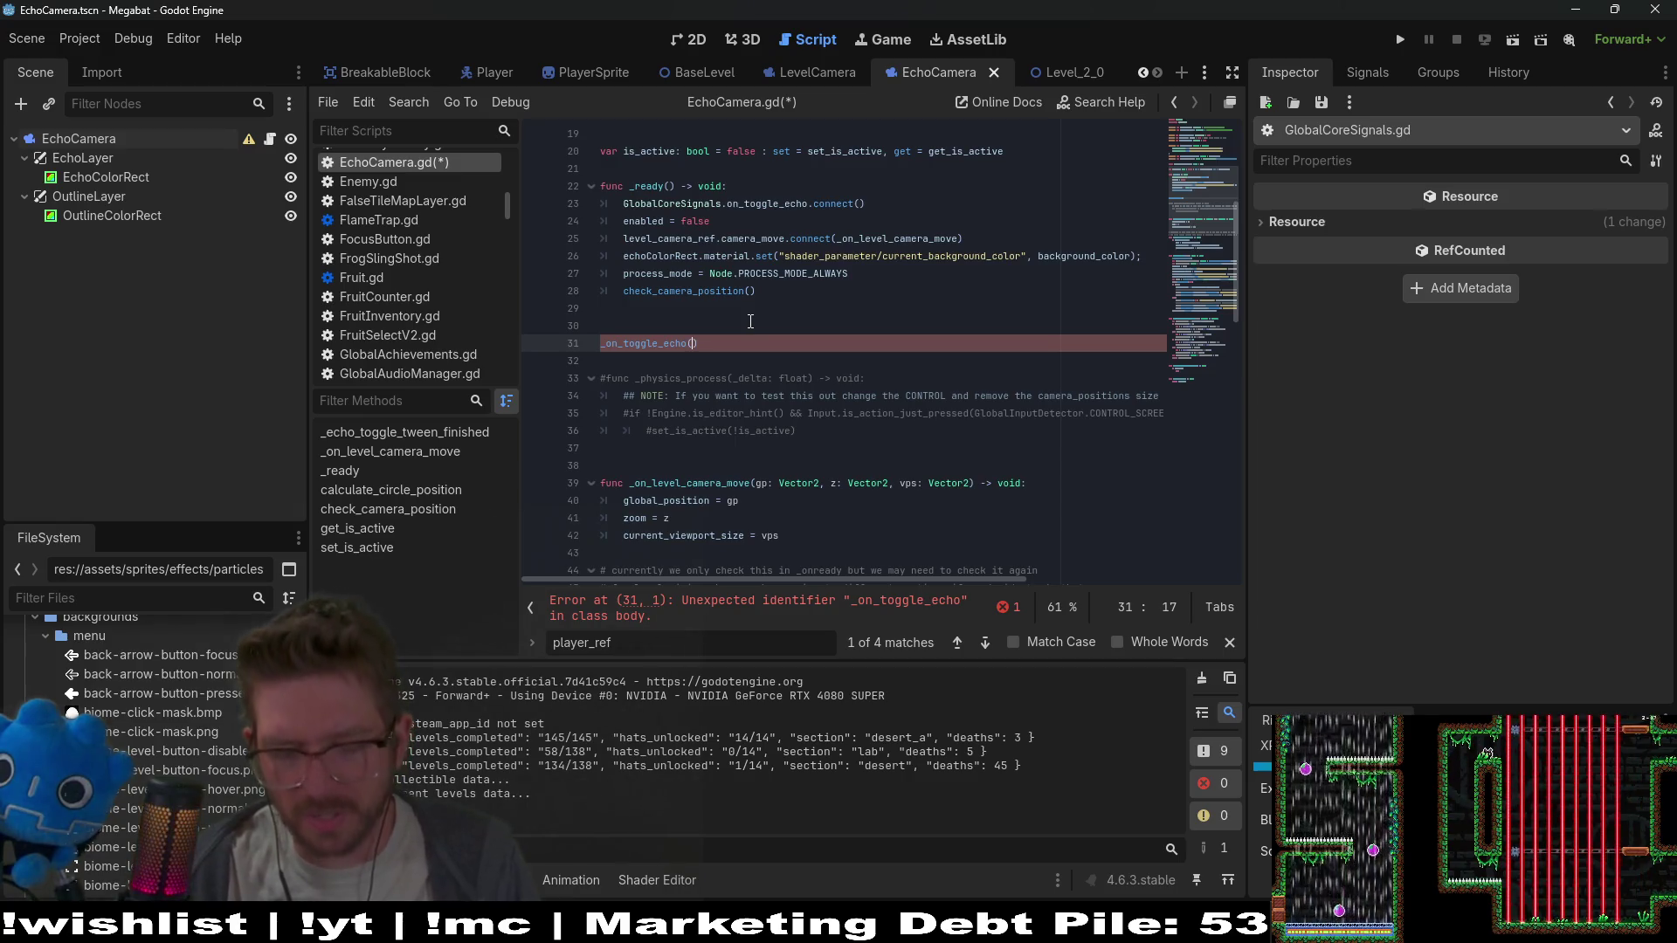
type("value:")
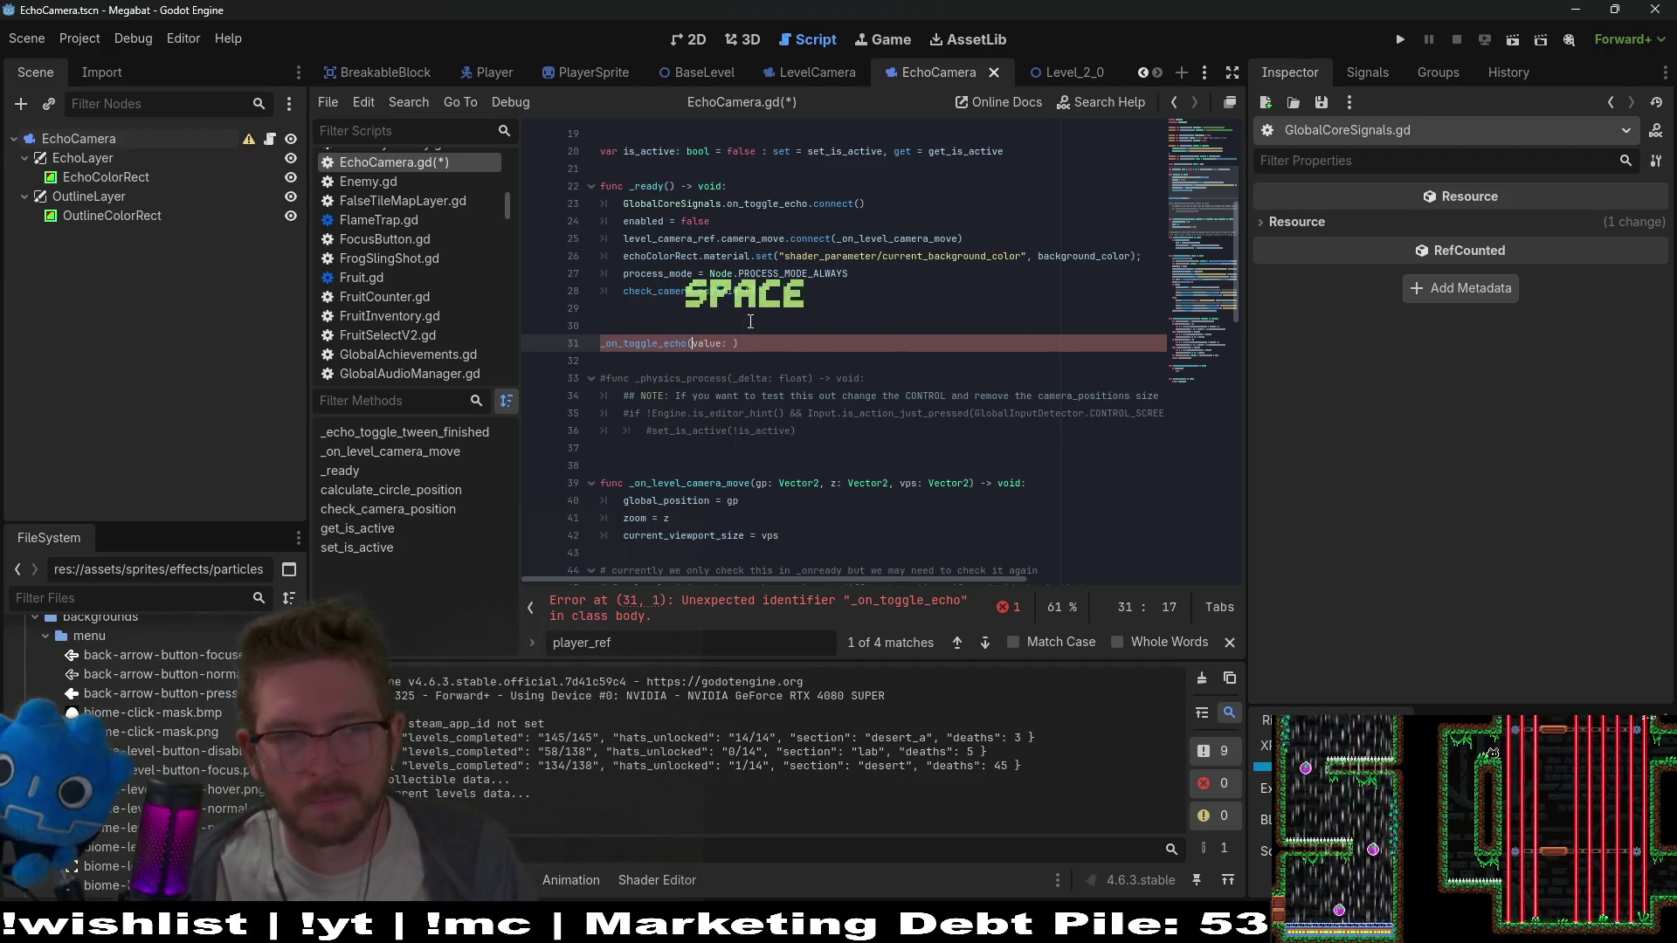
key("Home")
type("func")
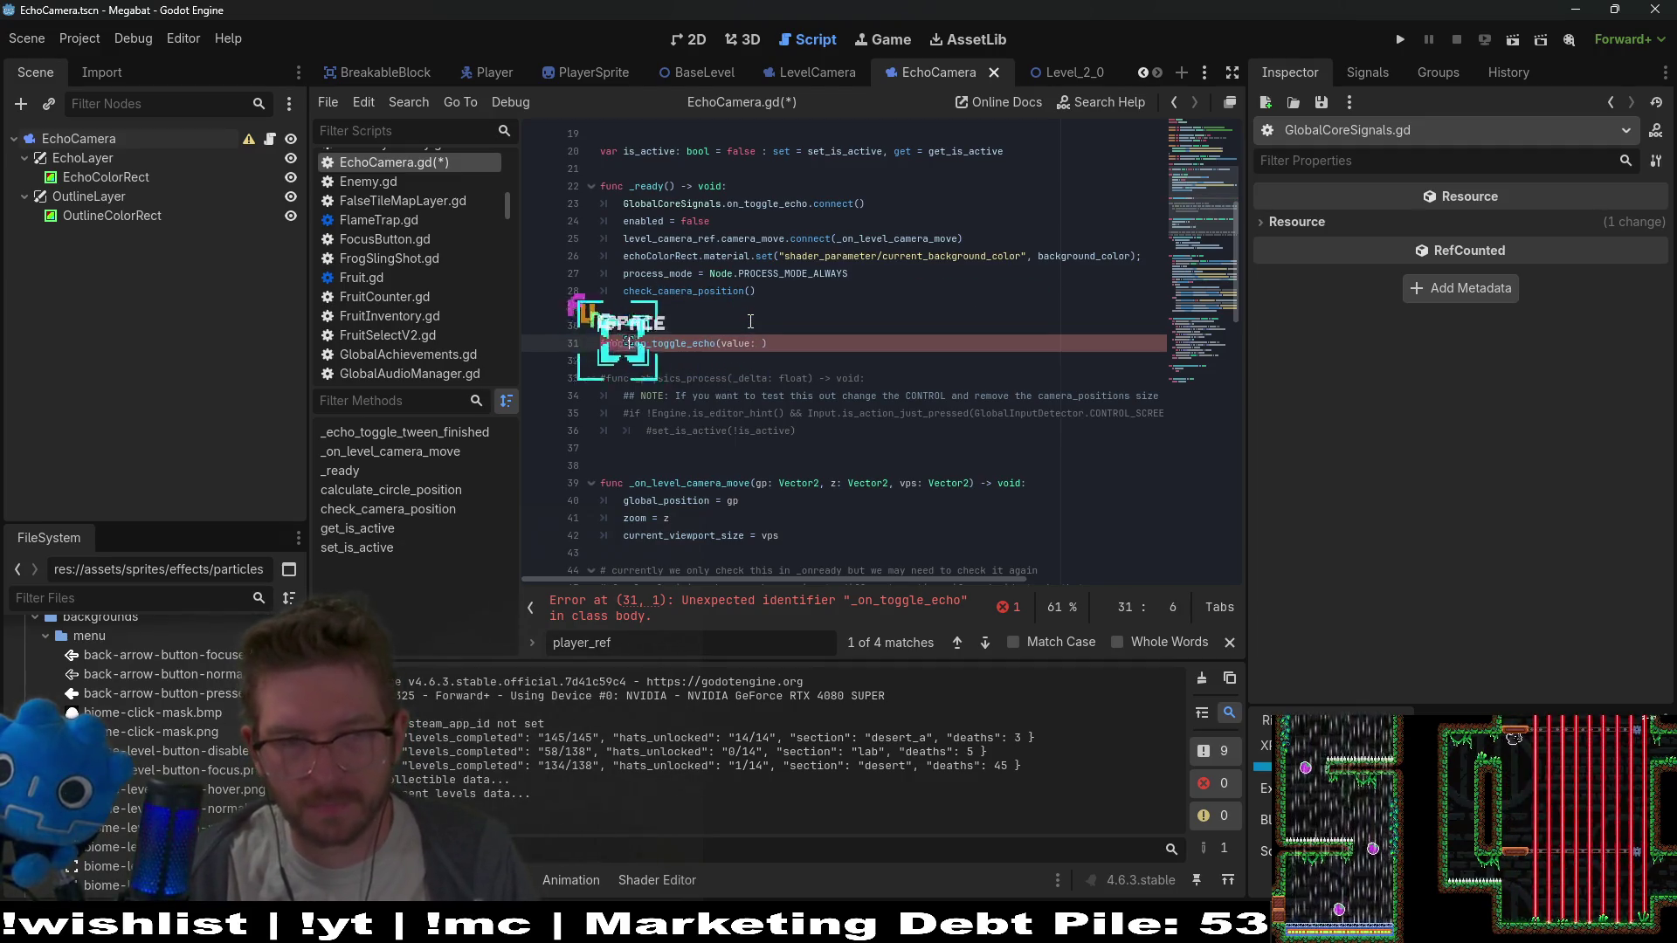
key("ctrl+Right")
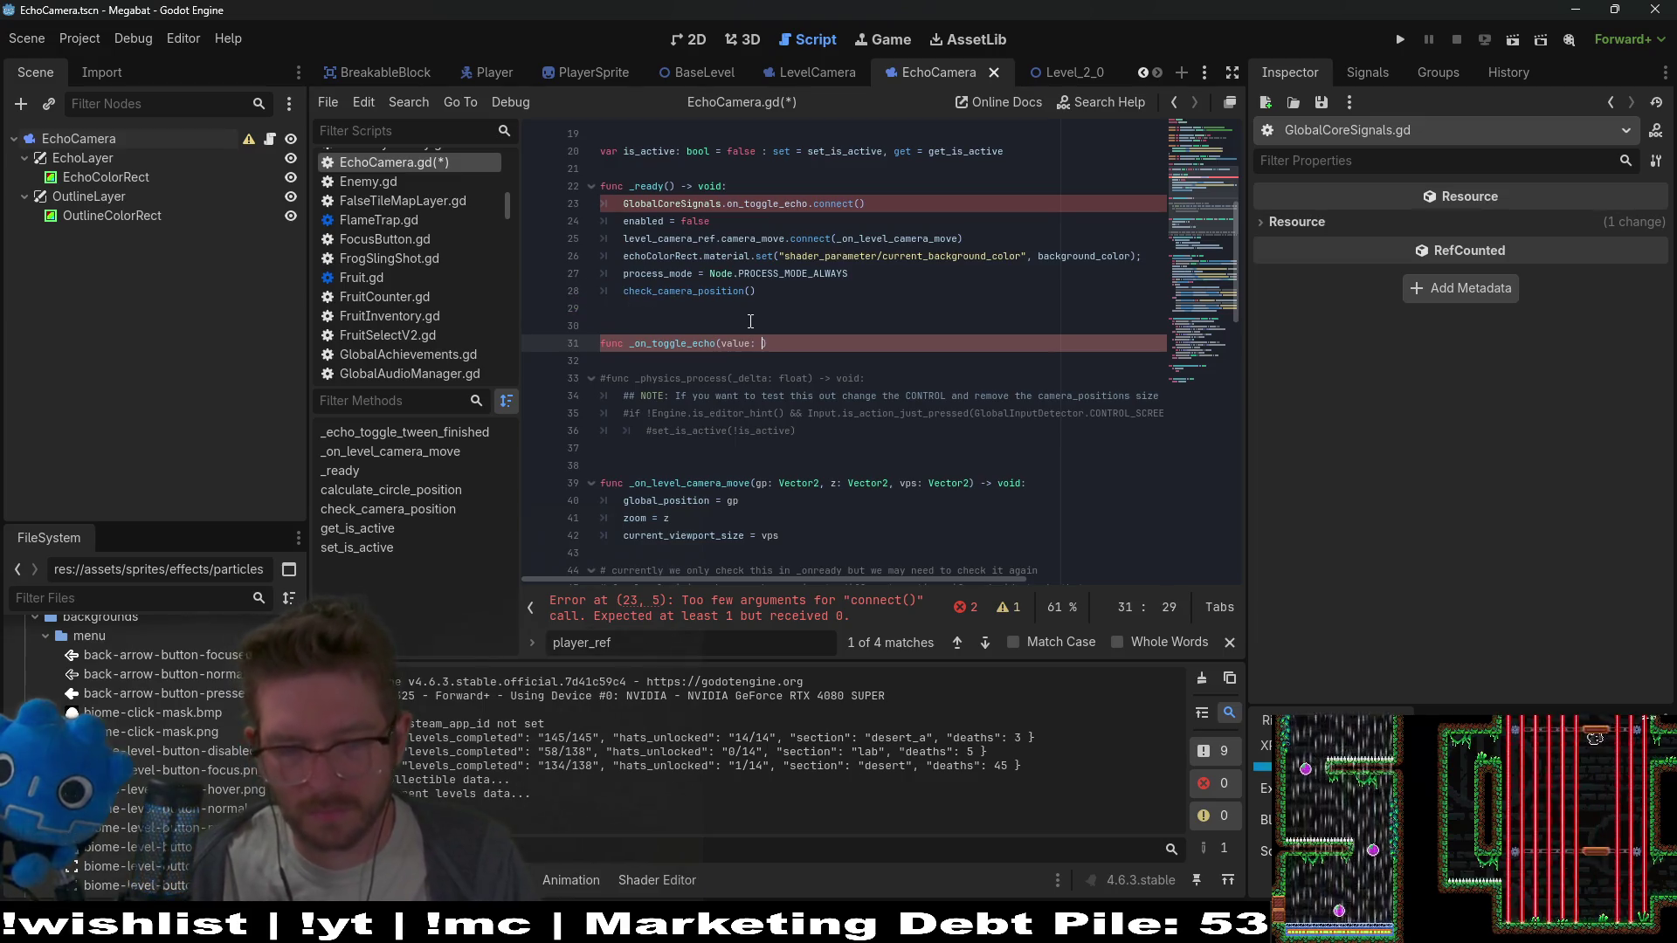
type("ol) ")
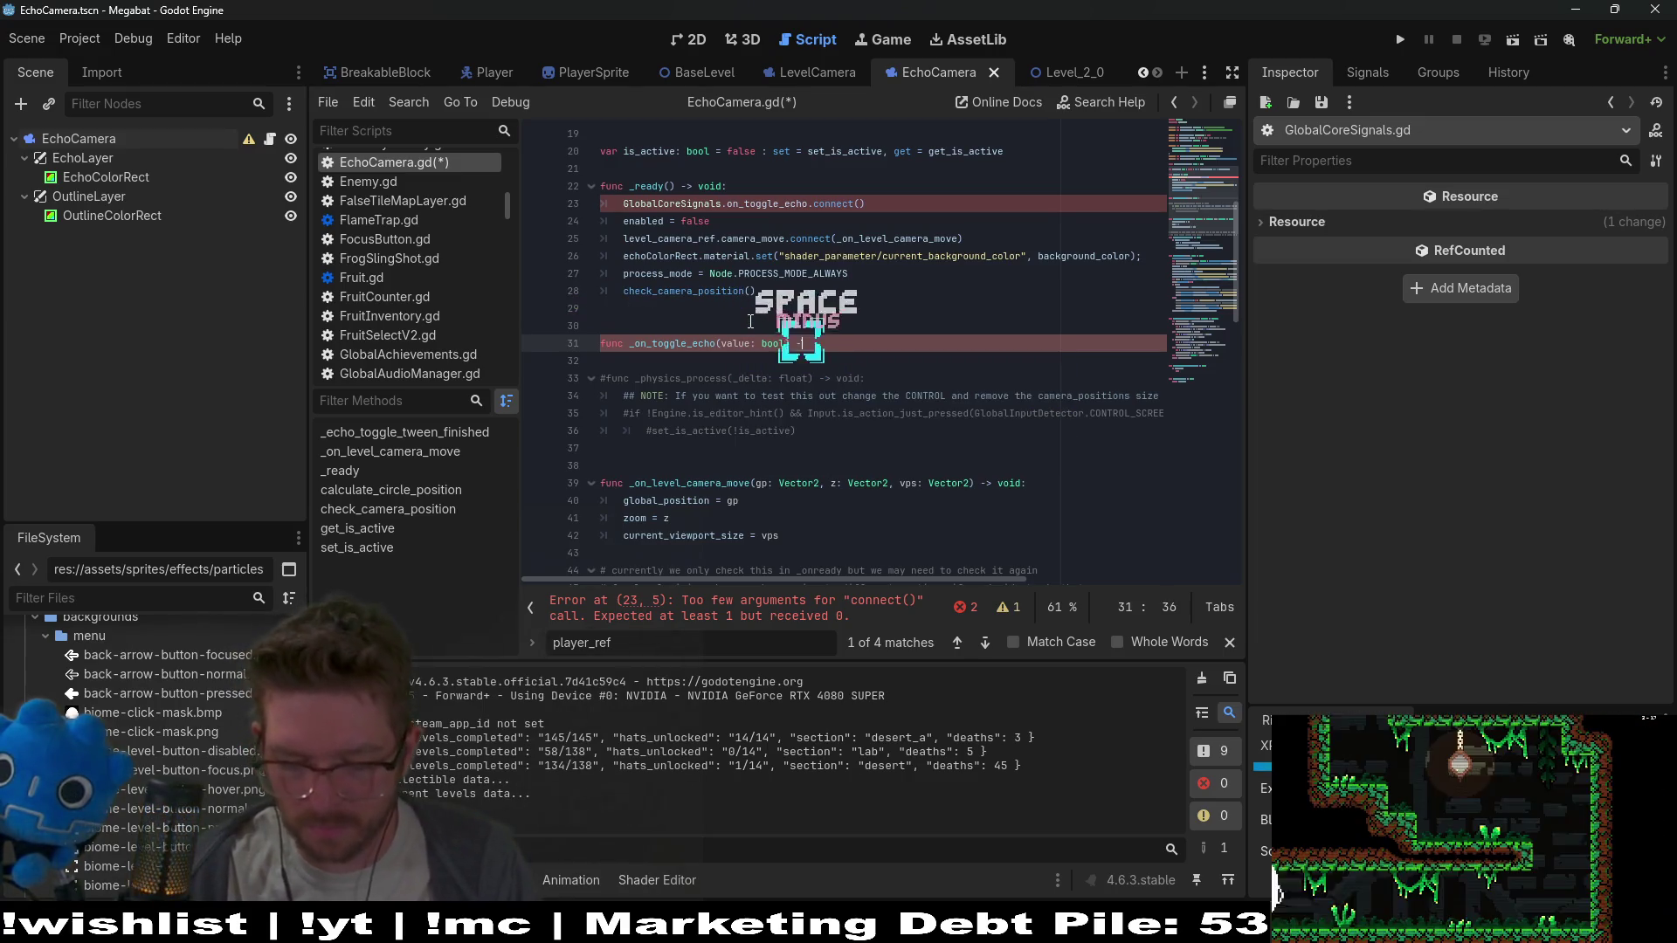
type("-> void:")
key("Return")
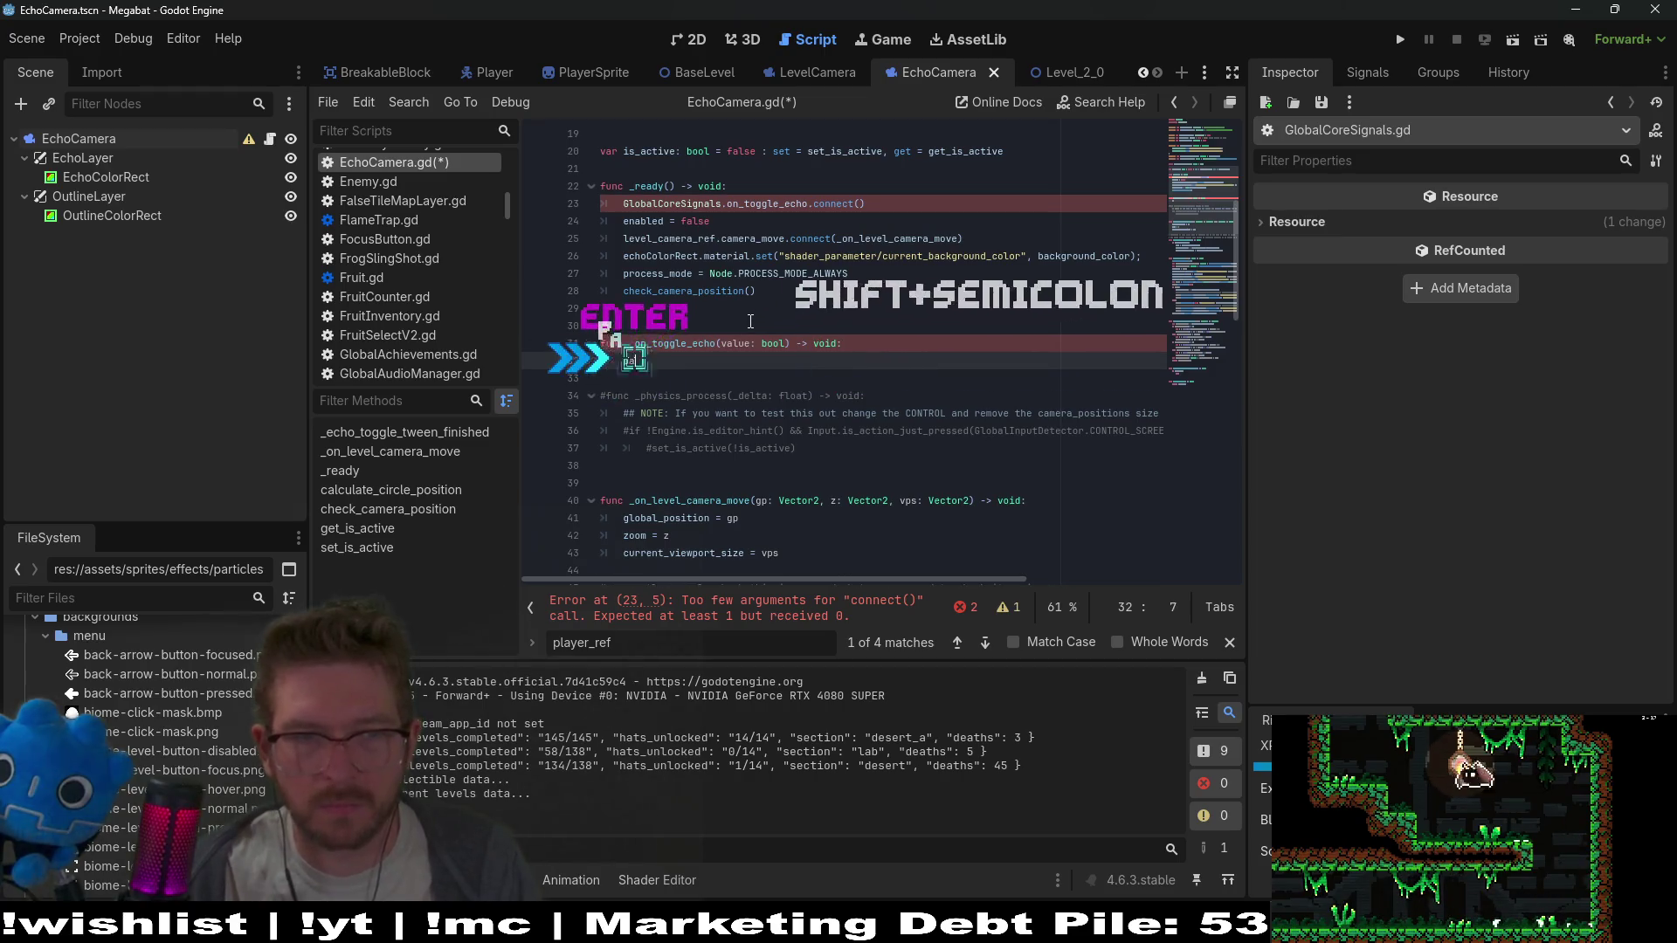
type("pass")
Jump from the handler name to the on_toggle_echo signal declaration in GlobalCoreSignals.gd
left_click(695, 332)
left_click_drag(629, 344, 685, 346)
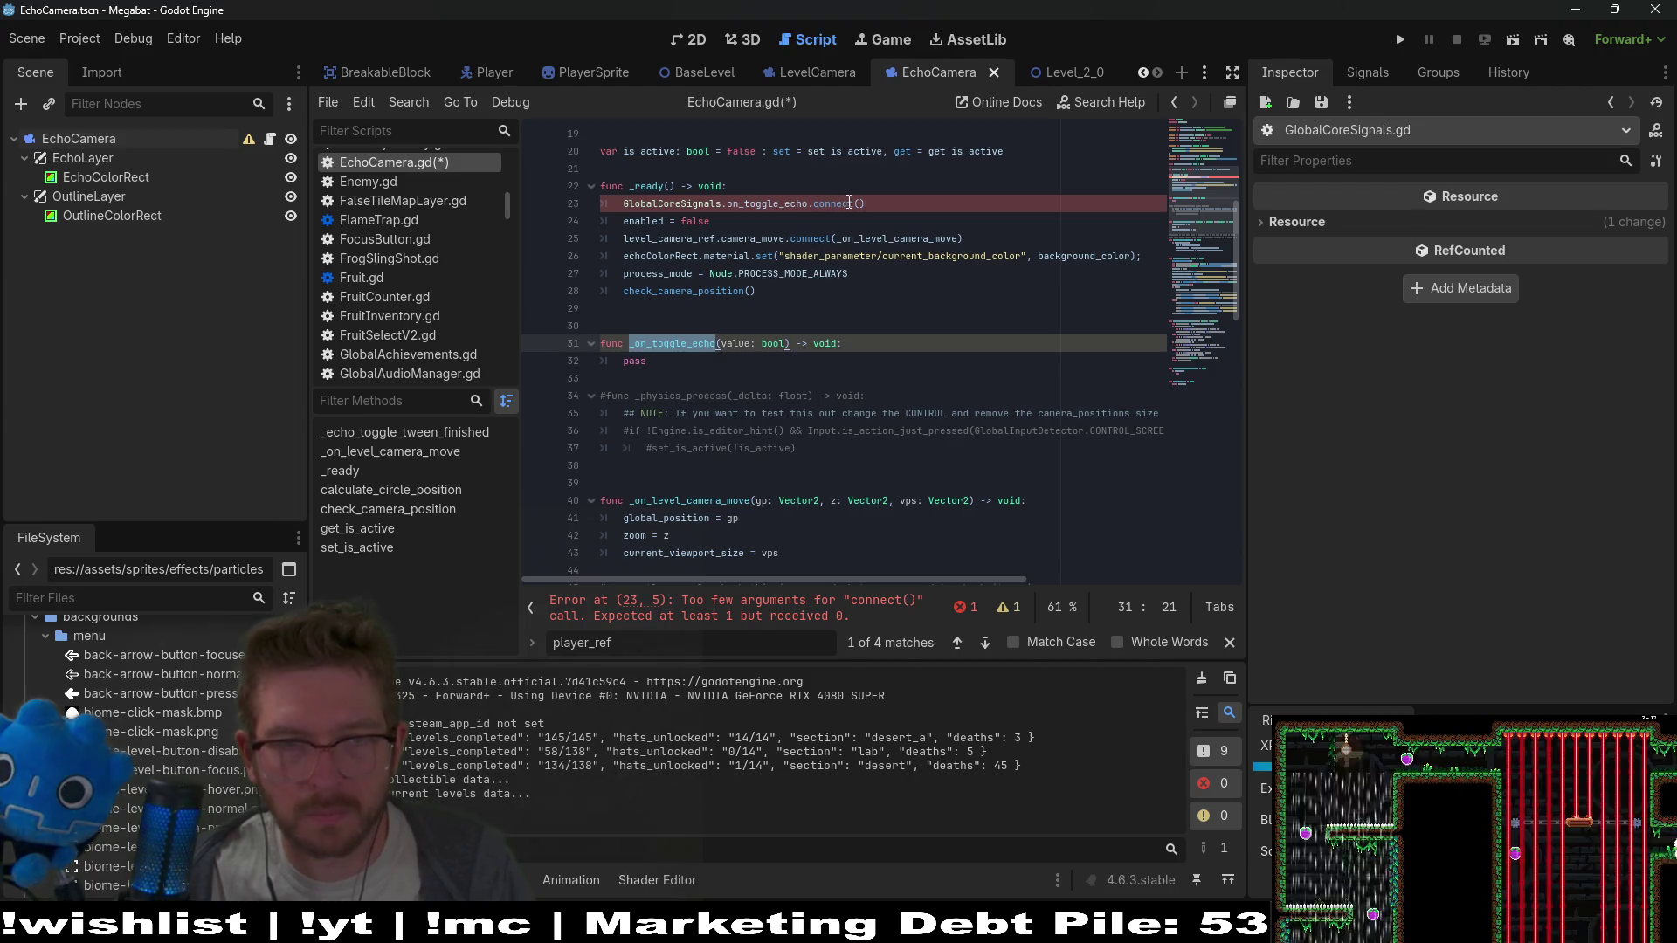
left_click(766, 206, "ctrl")
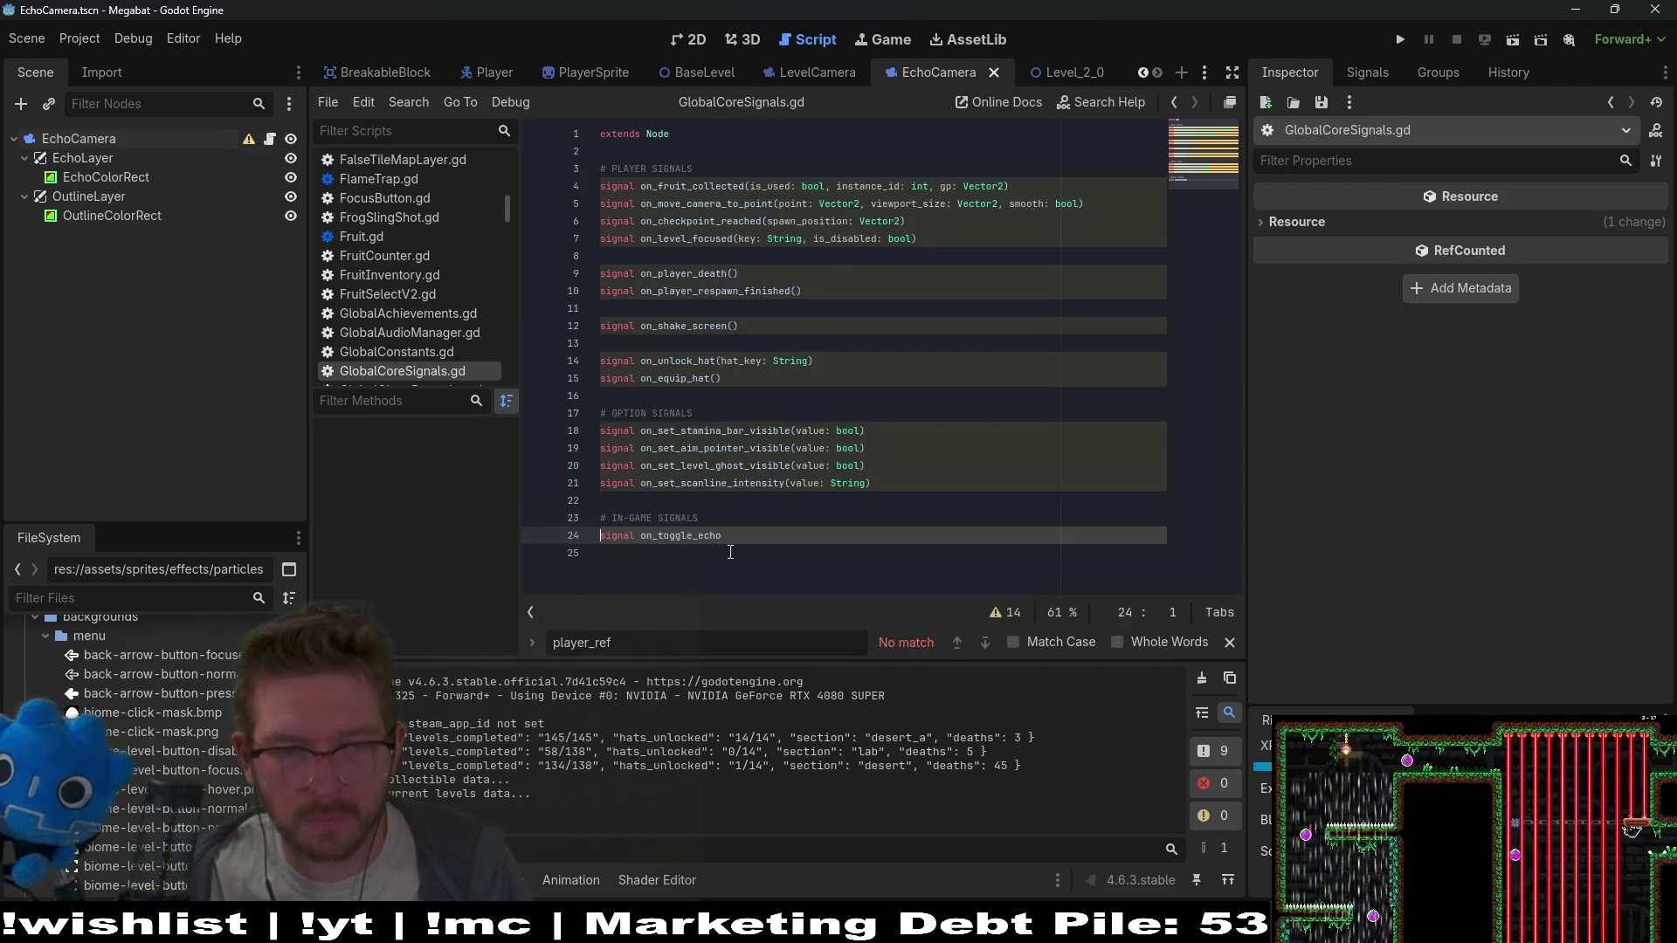
Give the on_toggle_echo signal a value: bool parameter and save GlobalCoreSignals.gd
type("value: bool")
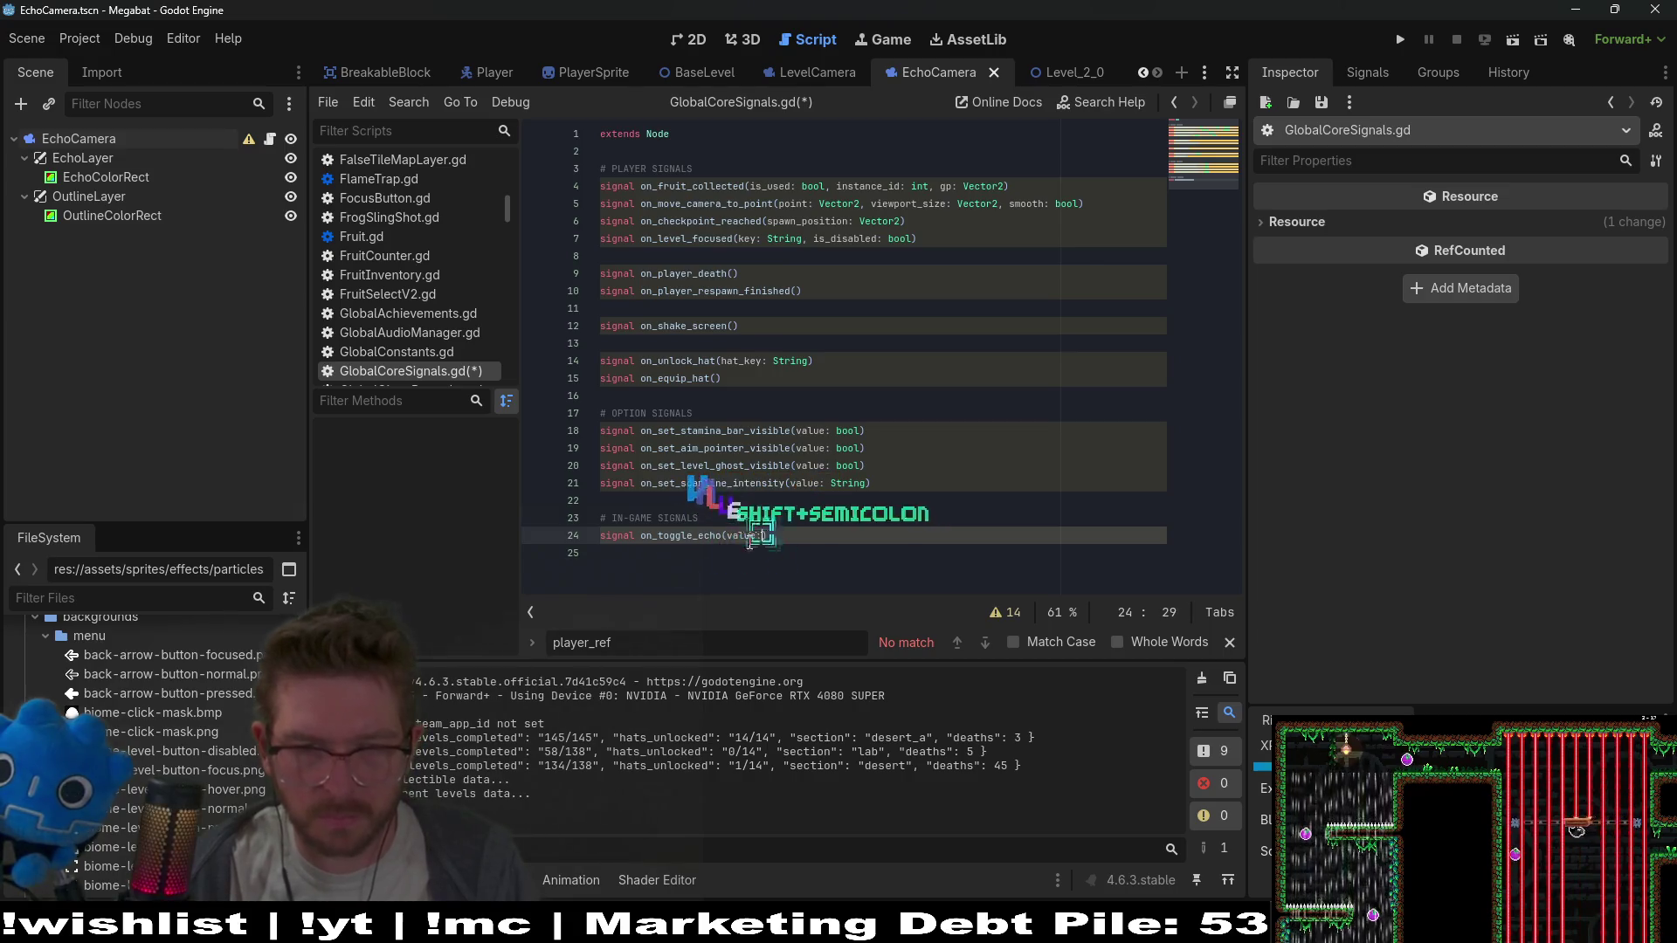
key("ctrl+s")
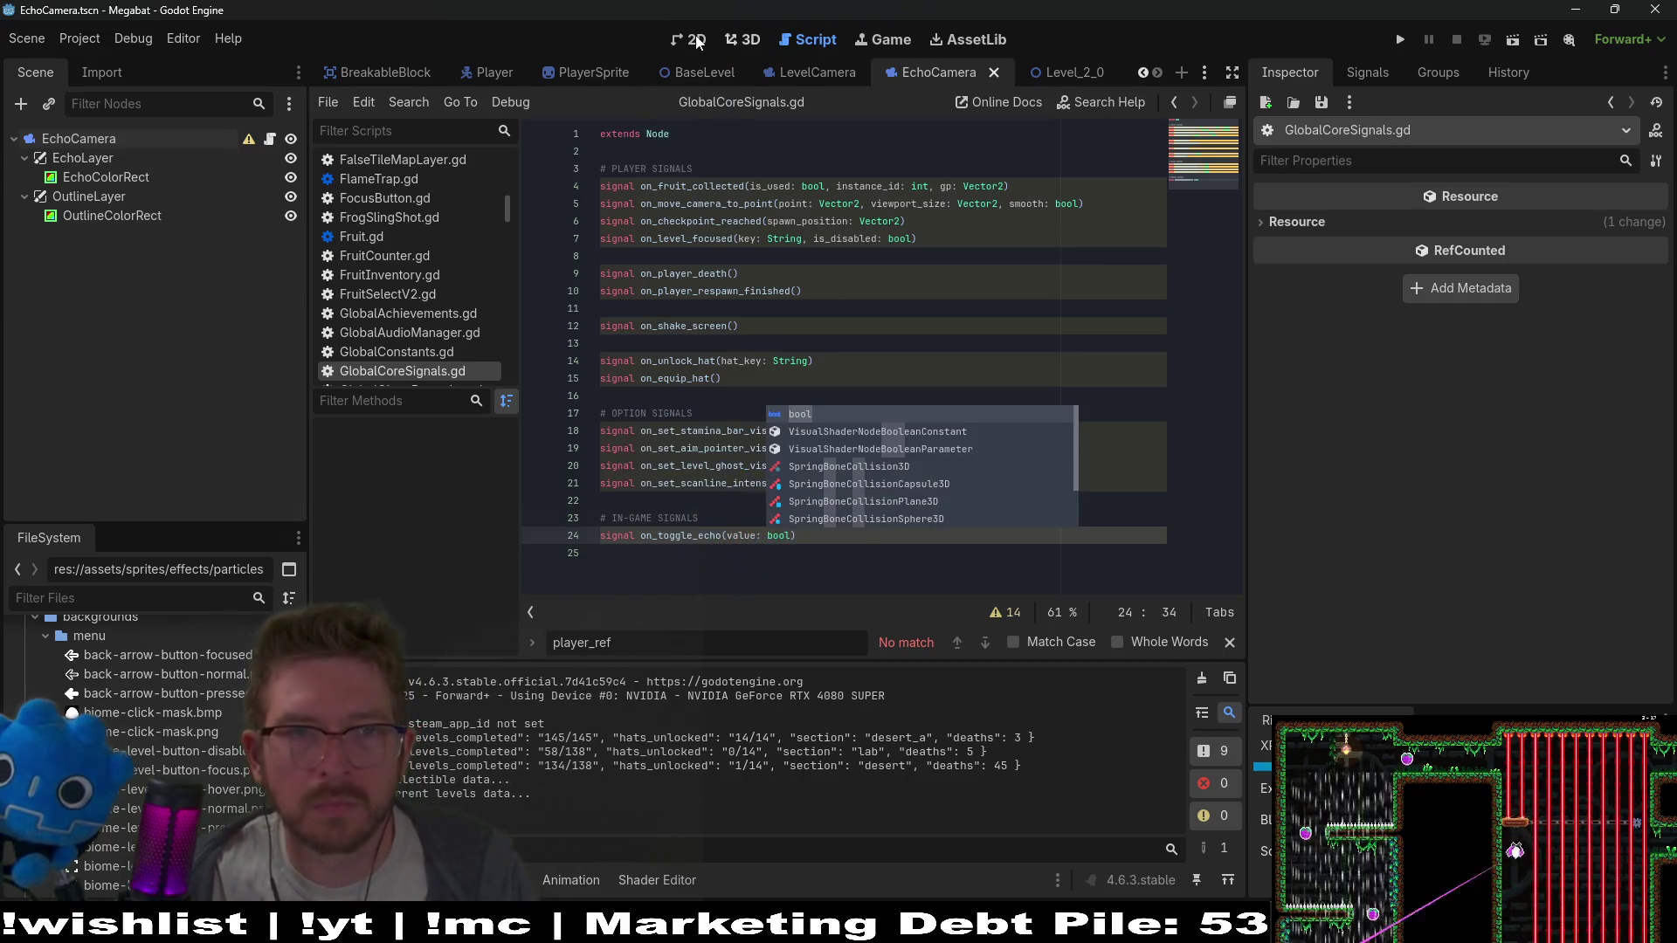
left_click(697, 41)
Replace pass in _on_toggle_echo with set_is_active(value) and save EchoCamera.gd
left_click(268, 142)
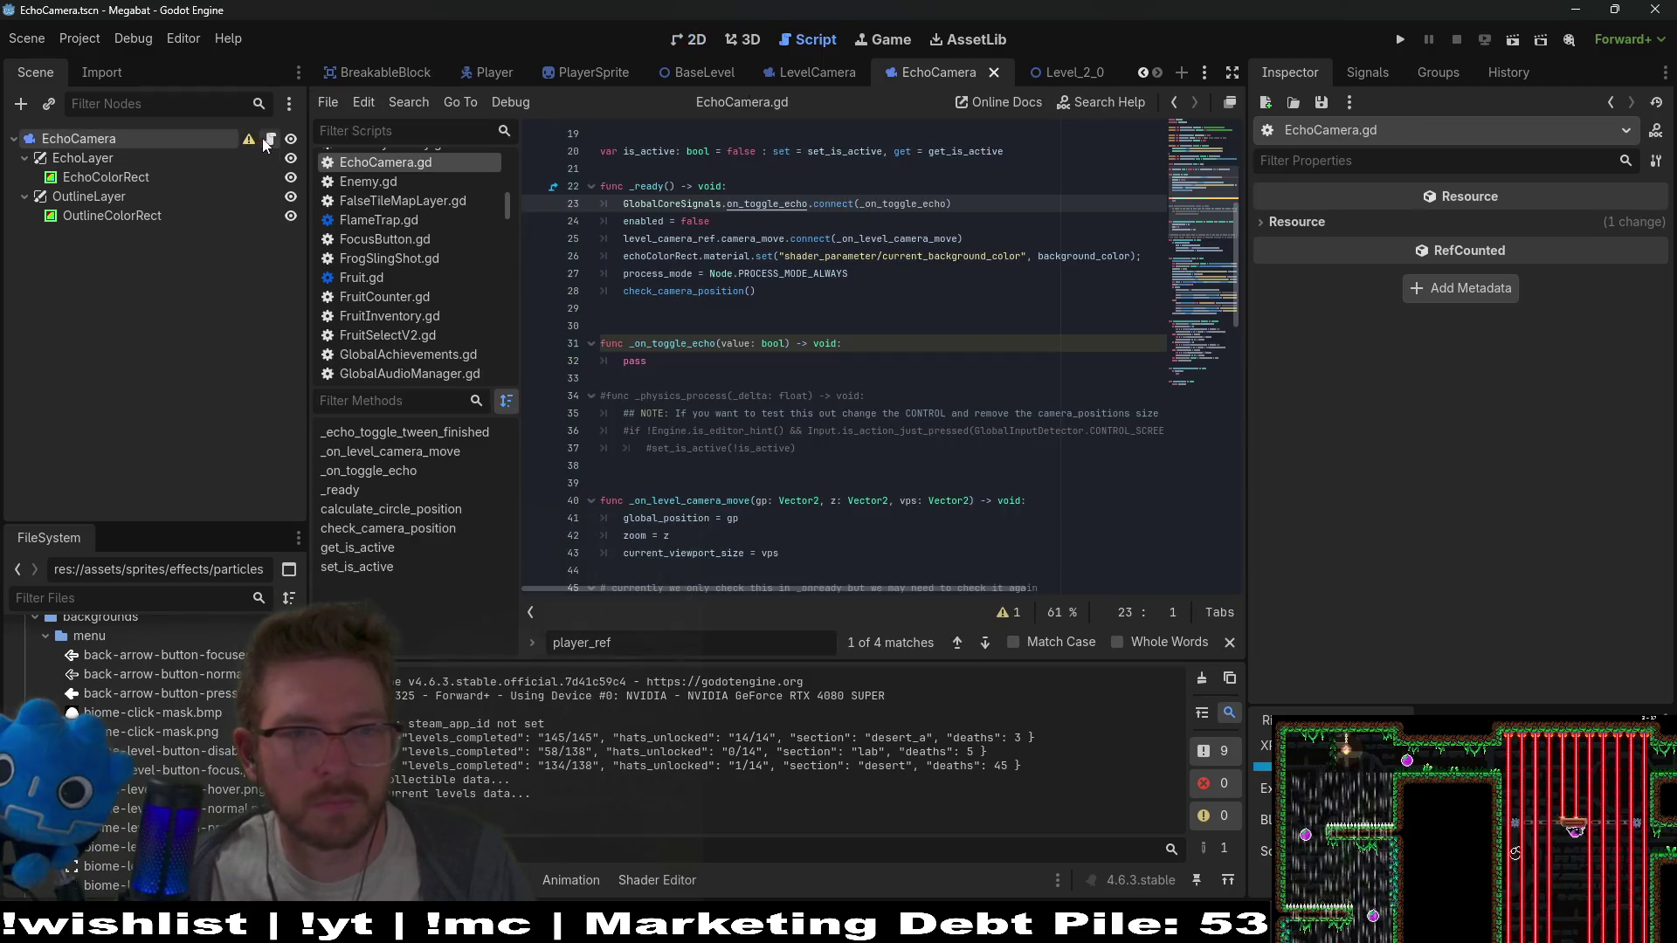
left_click(769, 359)
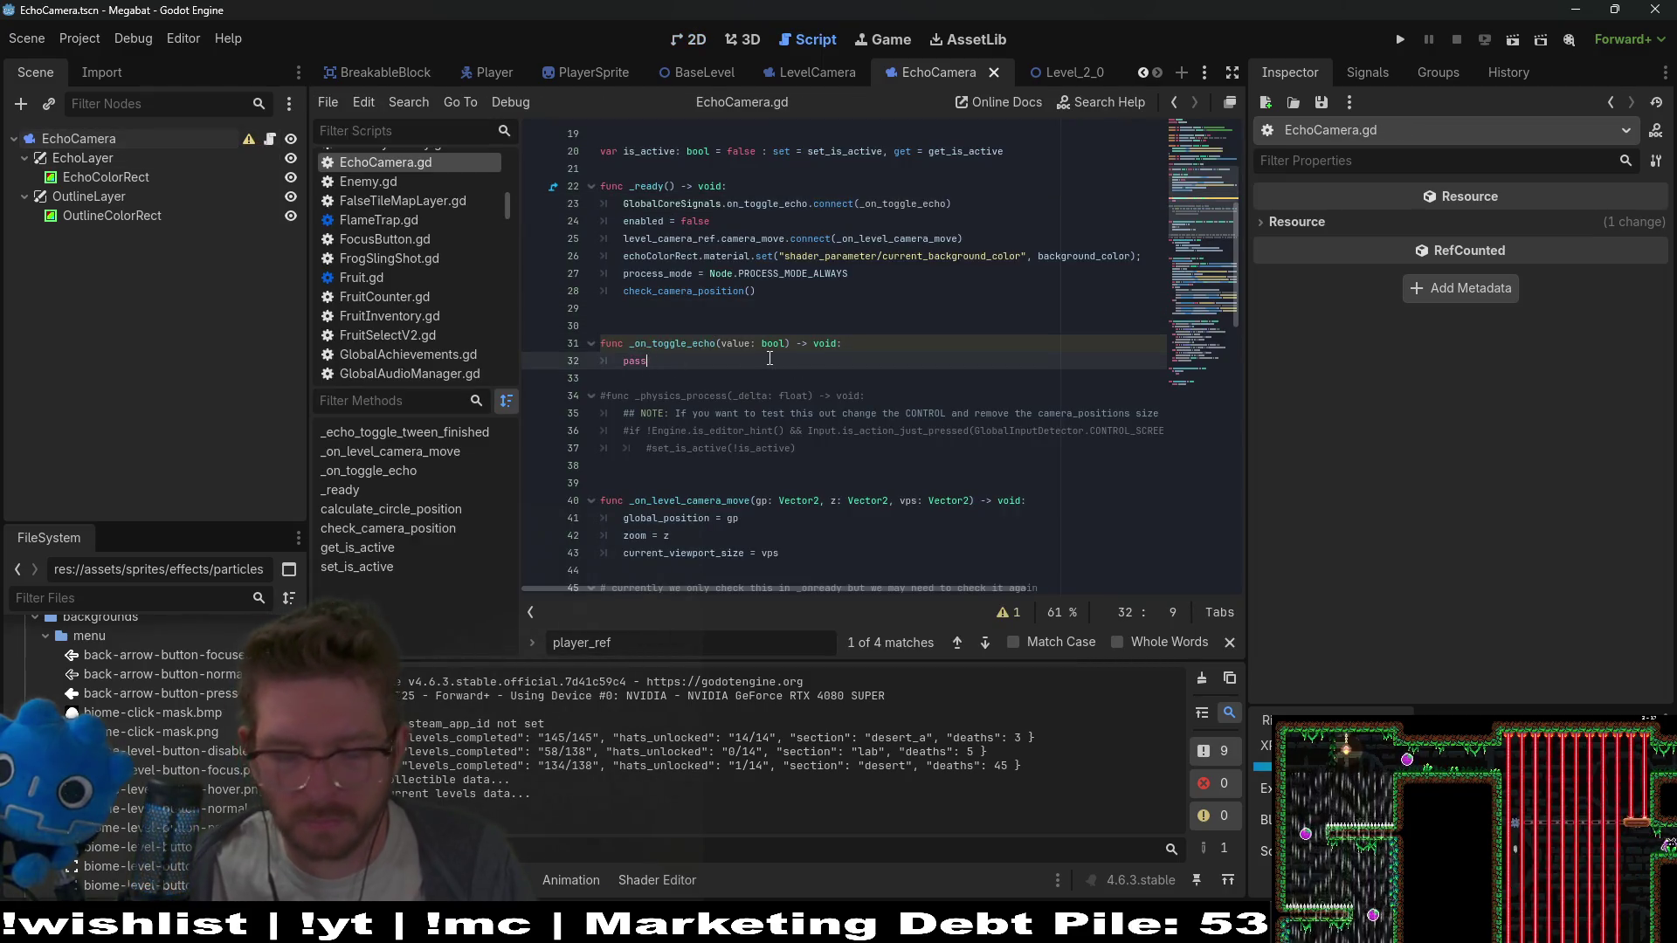
key("BackSpace")
key("BackSpace")
key("BackSpace")
type("set_")
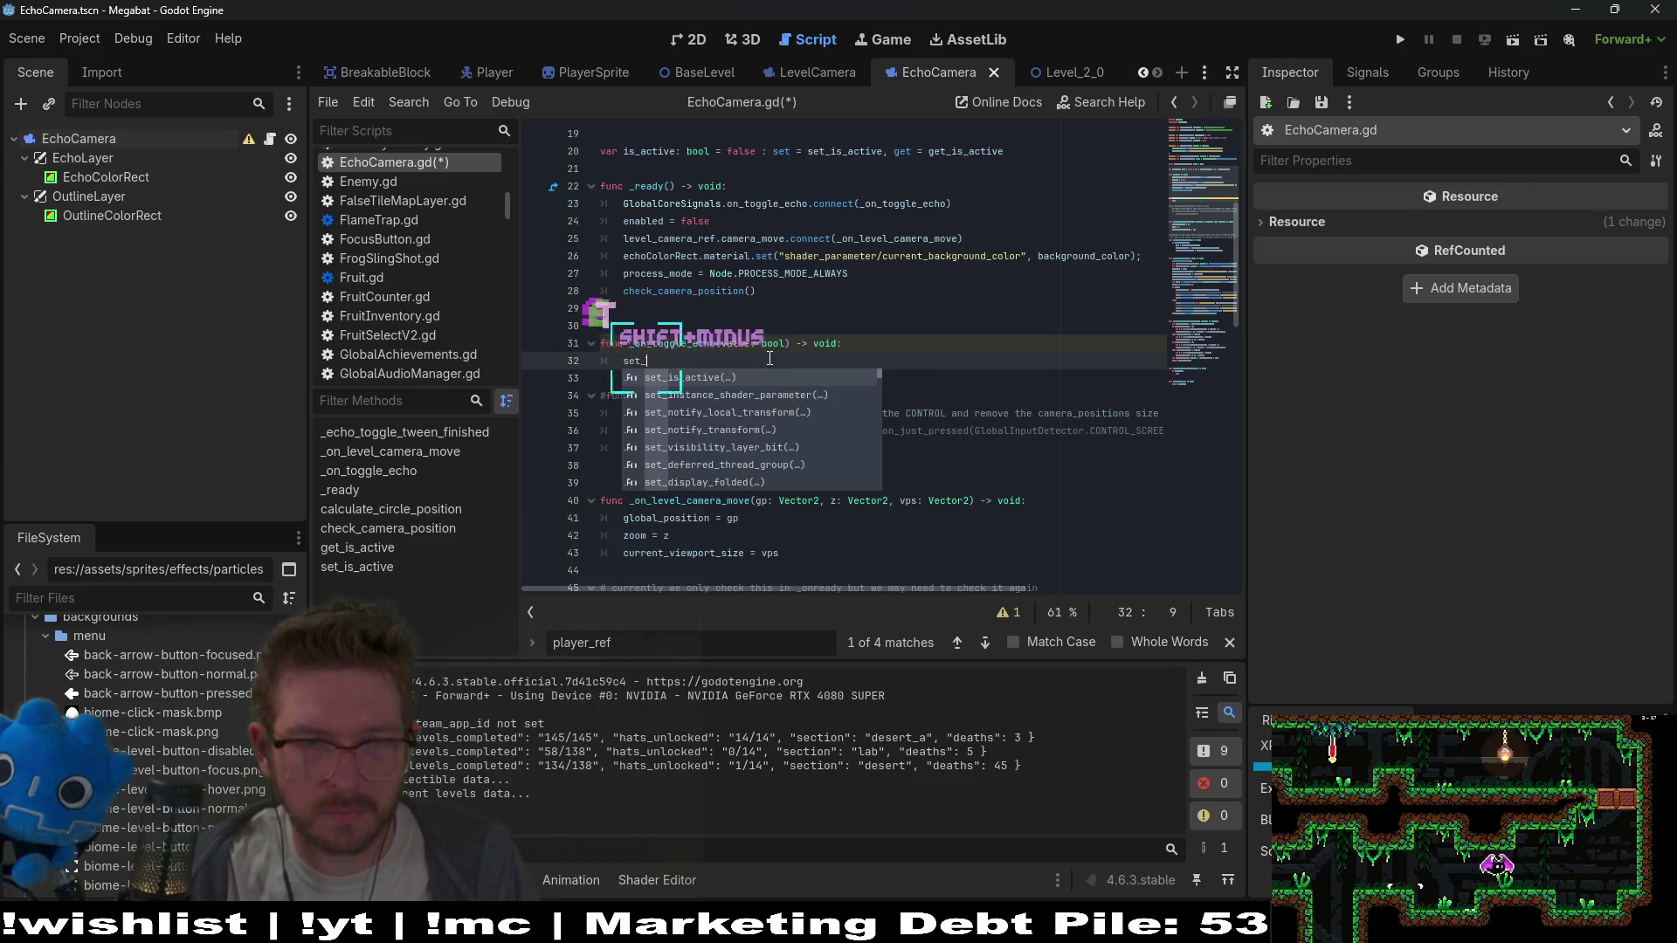
key("Return")
type("val")
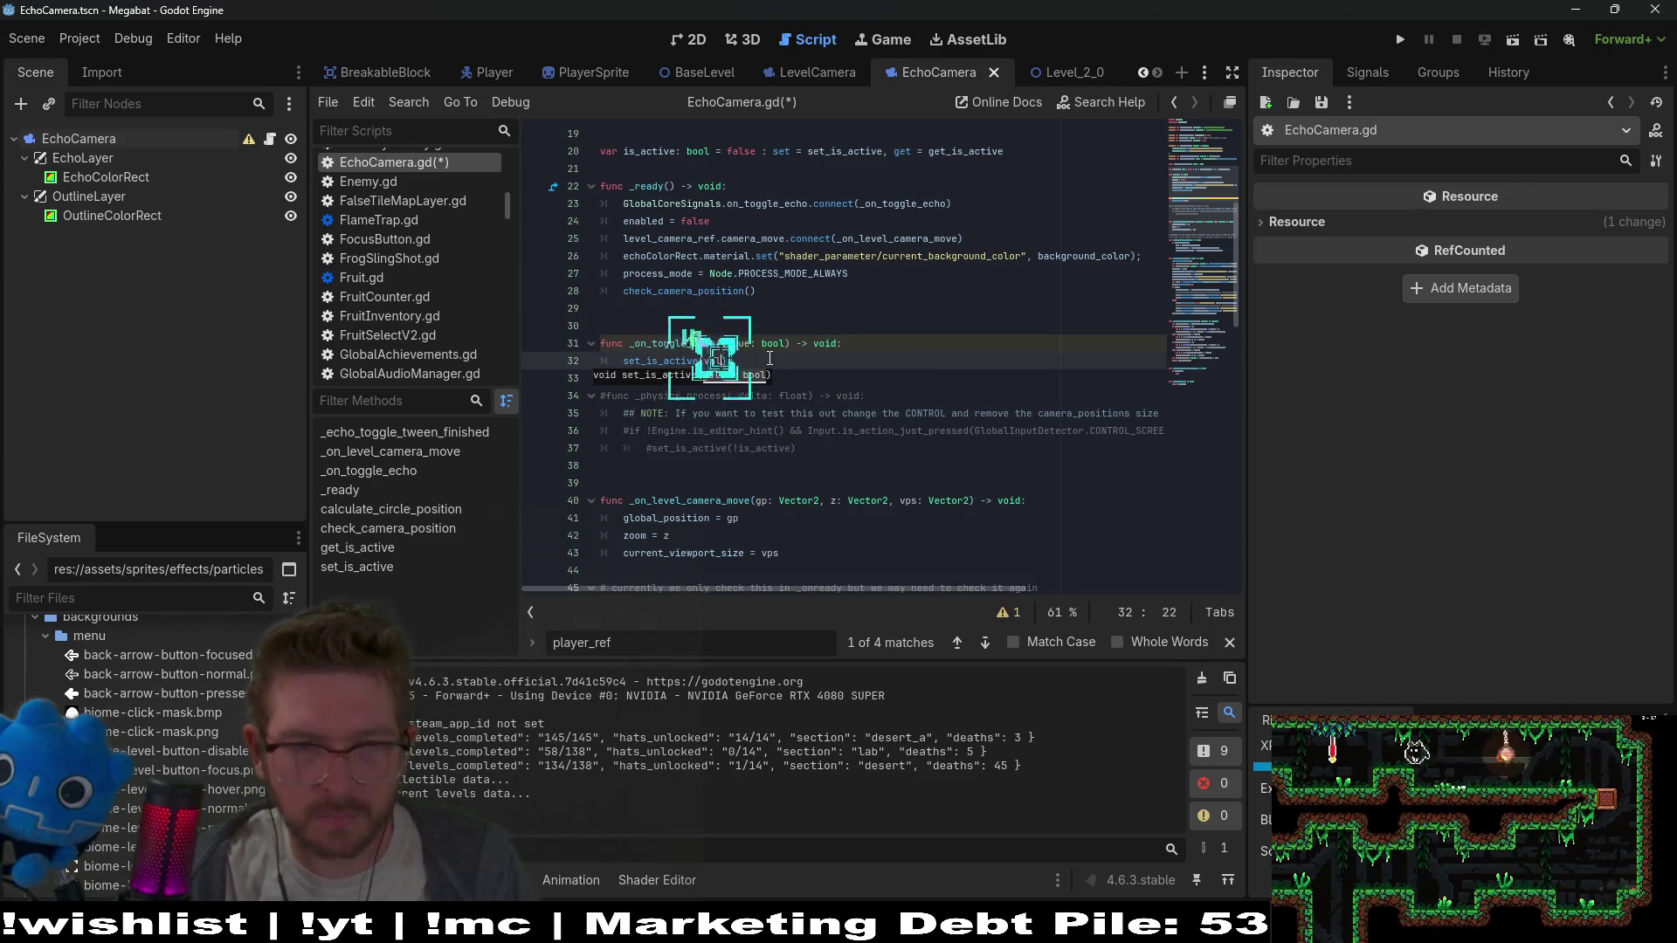
key("Return")
key("ctrl+s")
Review set_is_active uses, then locate the on_toggle_echo connect line in _ready
left_click(870, 298)
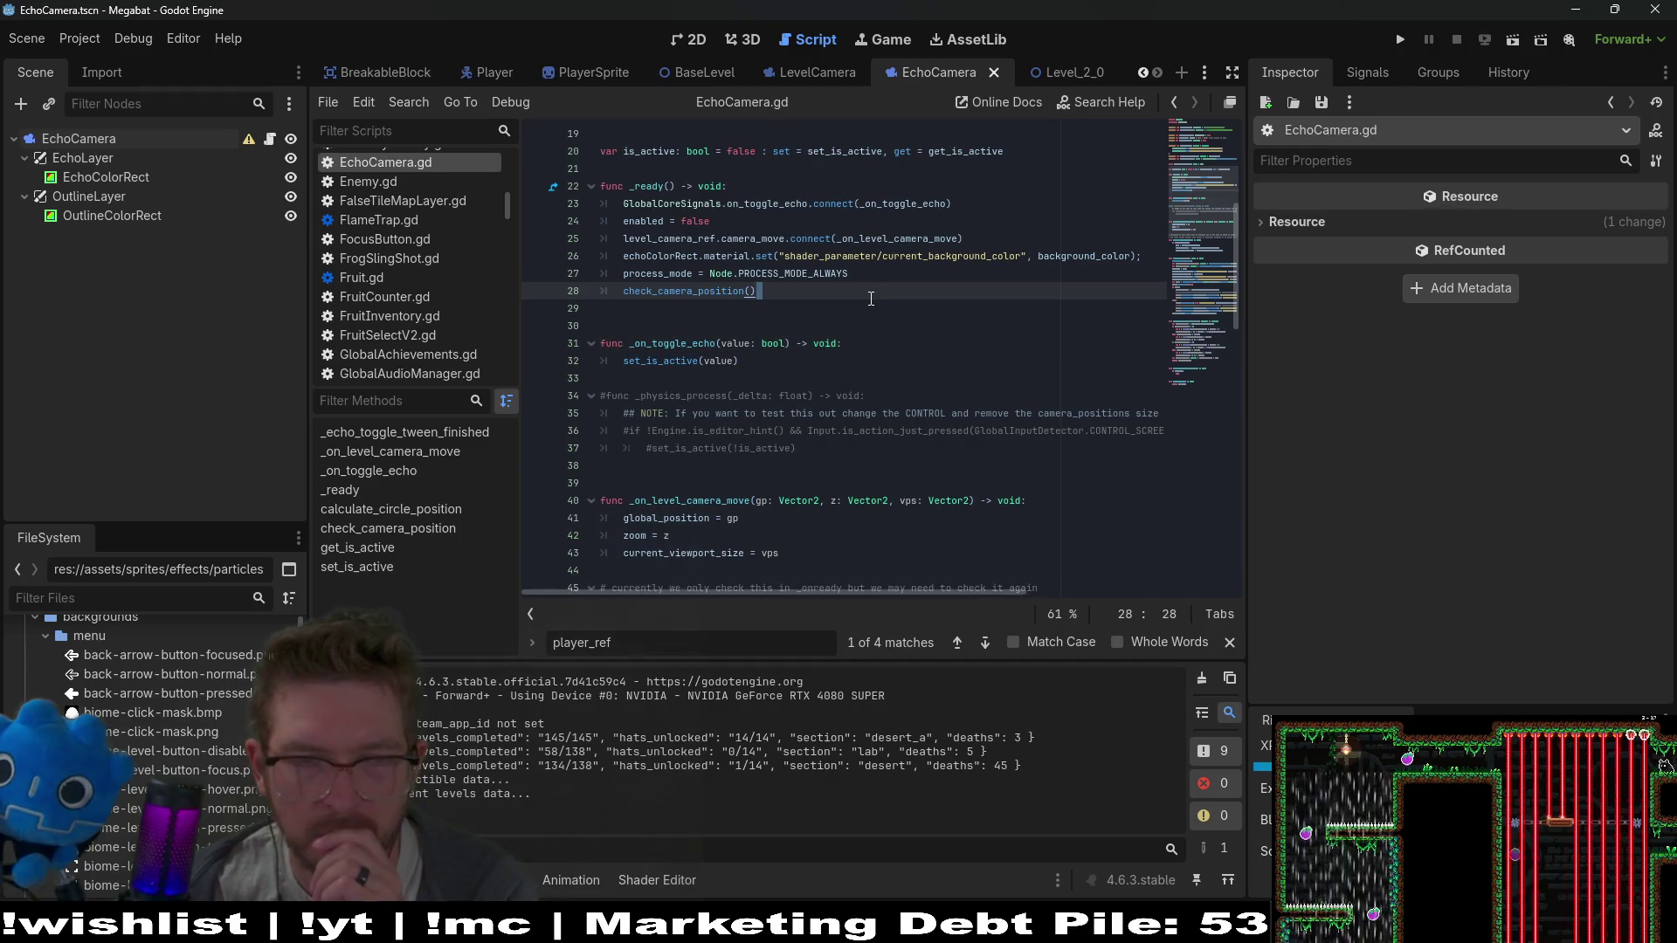
scroll(877, 295, "down", 5)
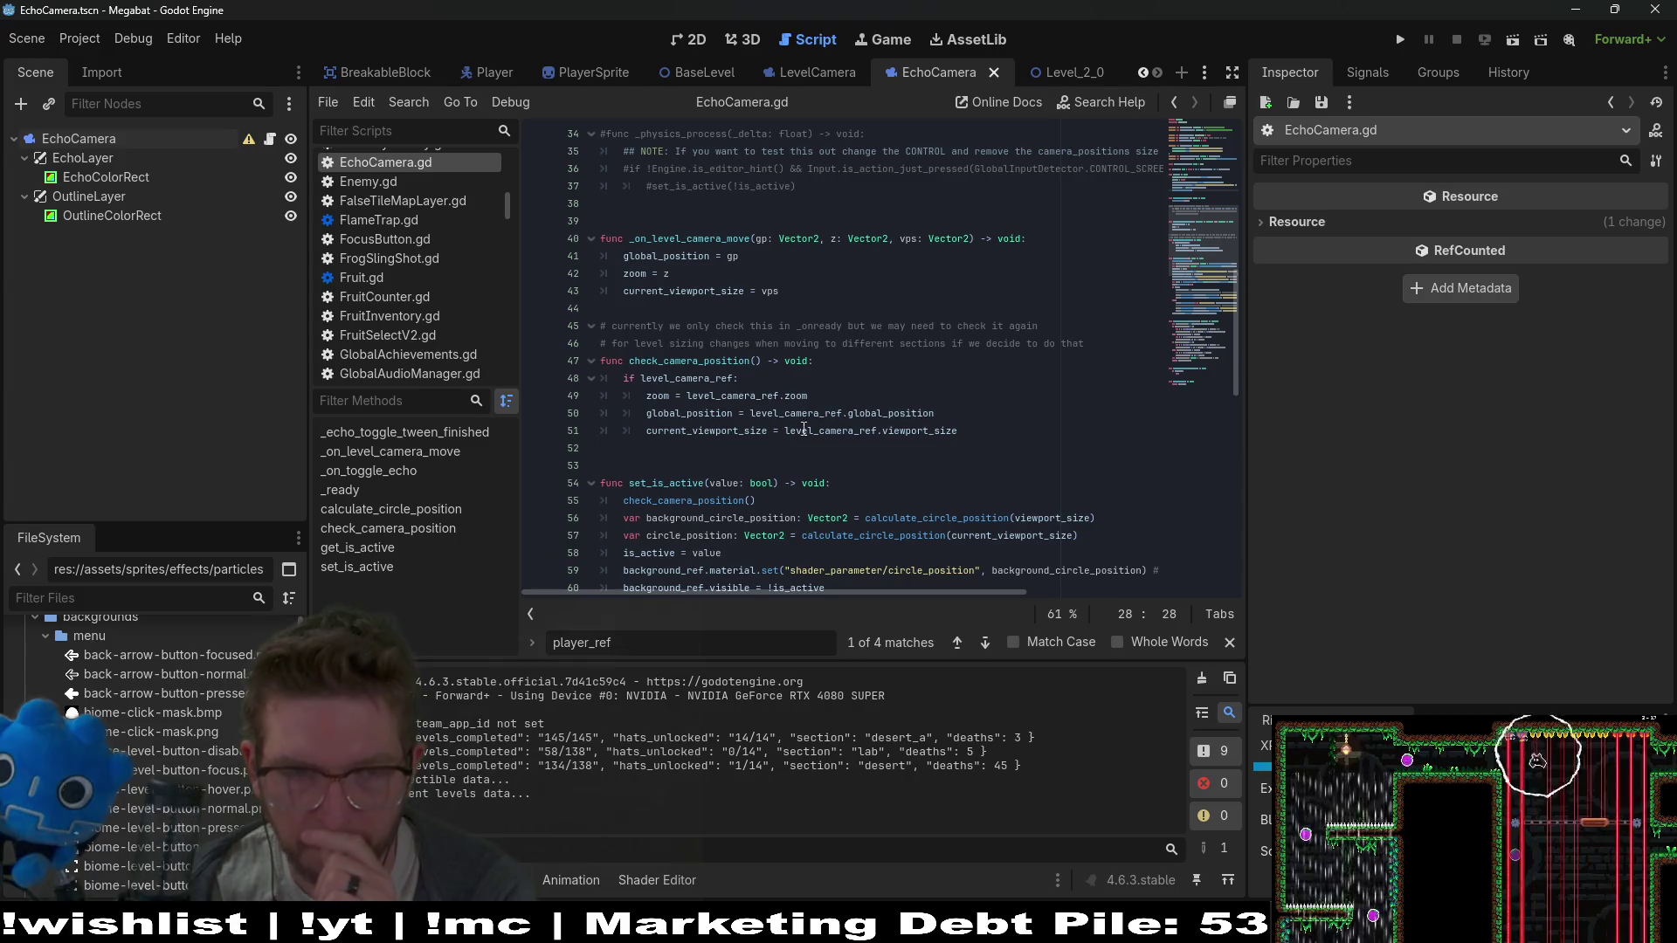
double_click(690, 485)
left_click(935, 275)
scroll(934, 278, "up", 3)
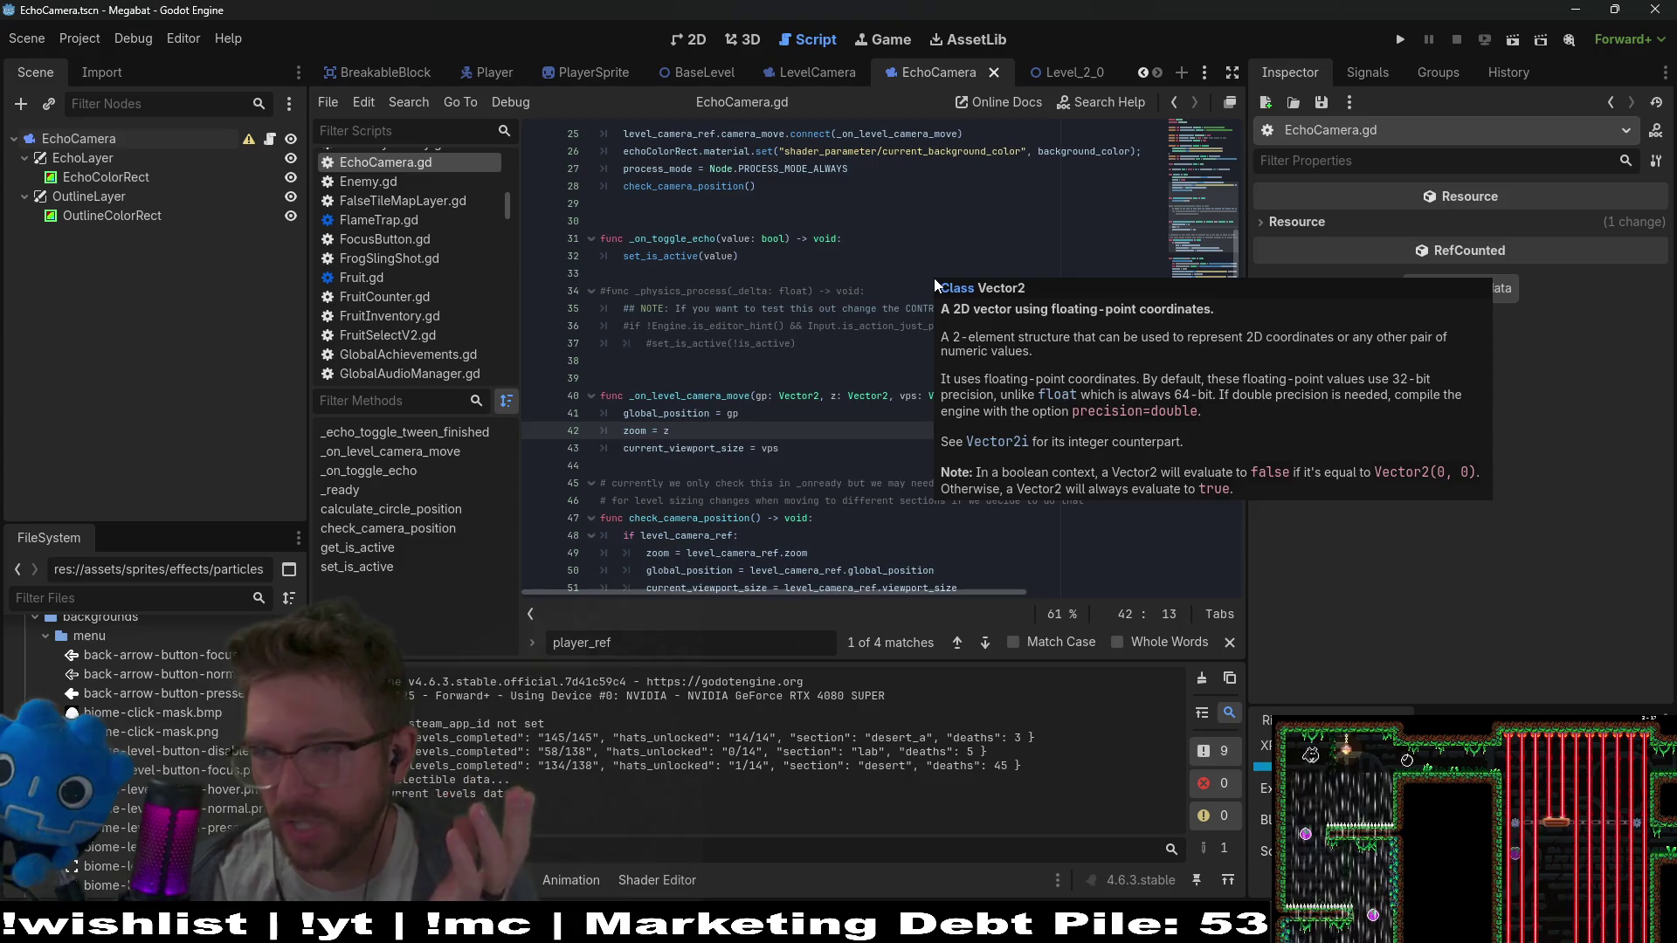
scroll(957, 298, "up", 4)
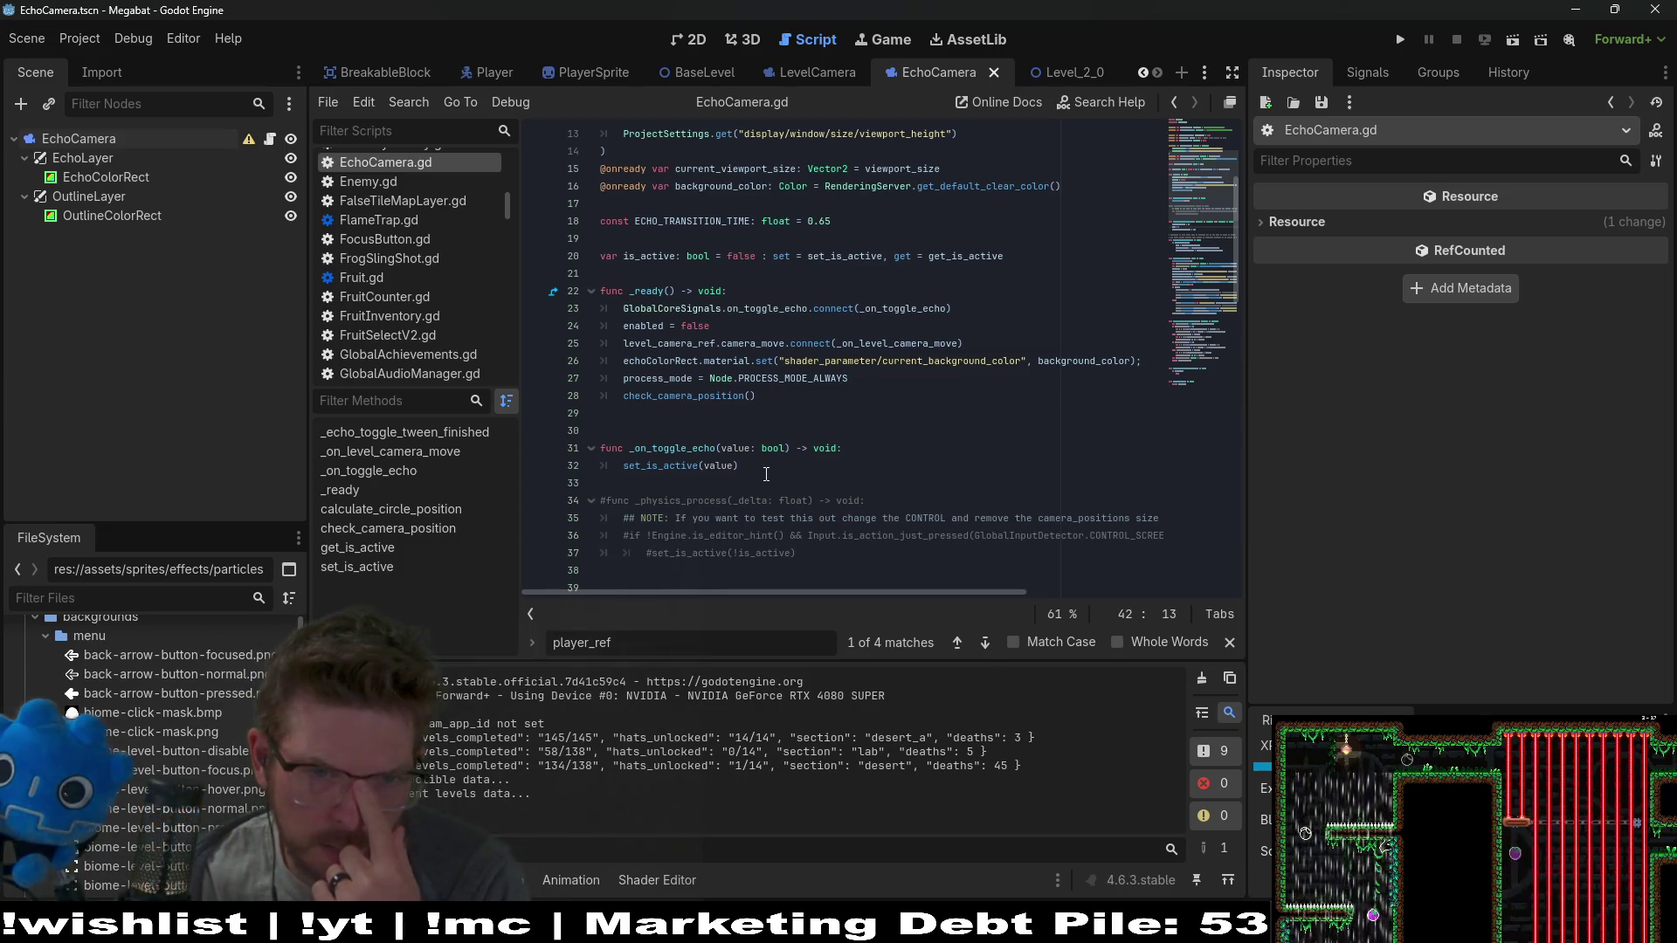
left_click(674, 450)
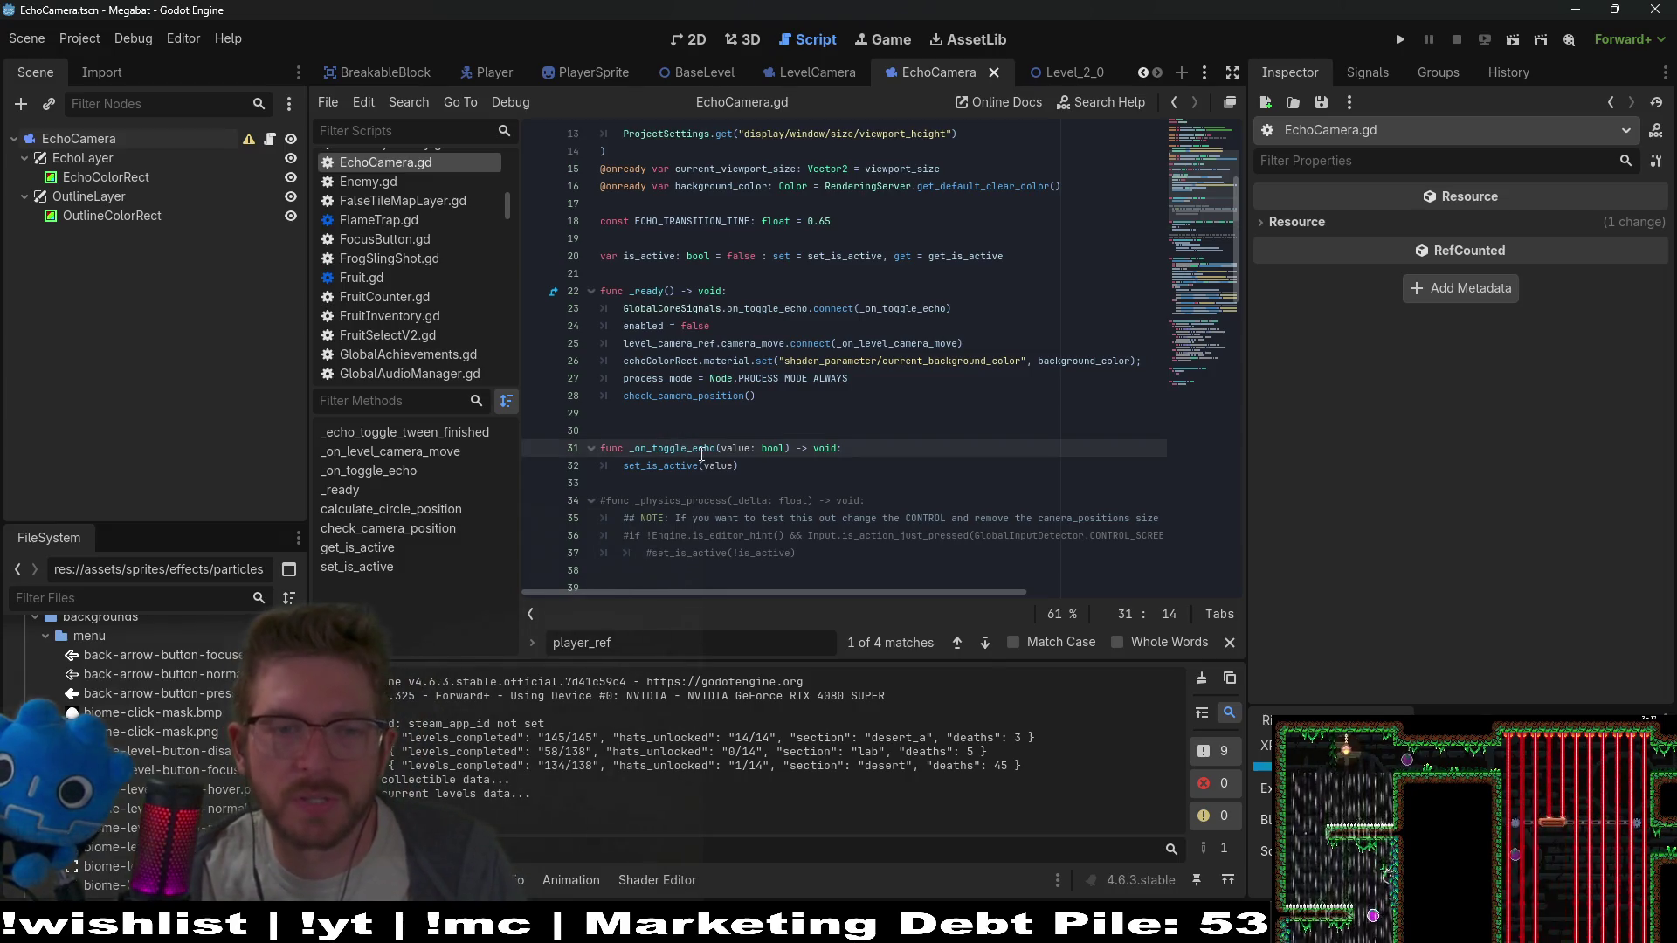
left_click(914, 300, "ctrl")
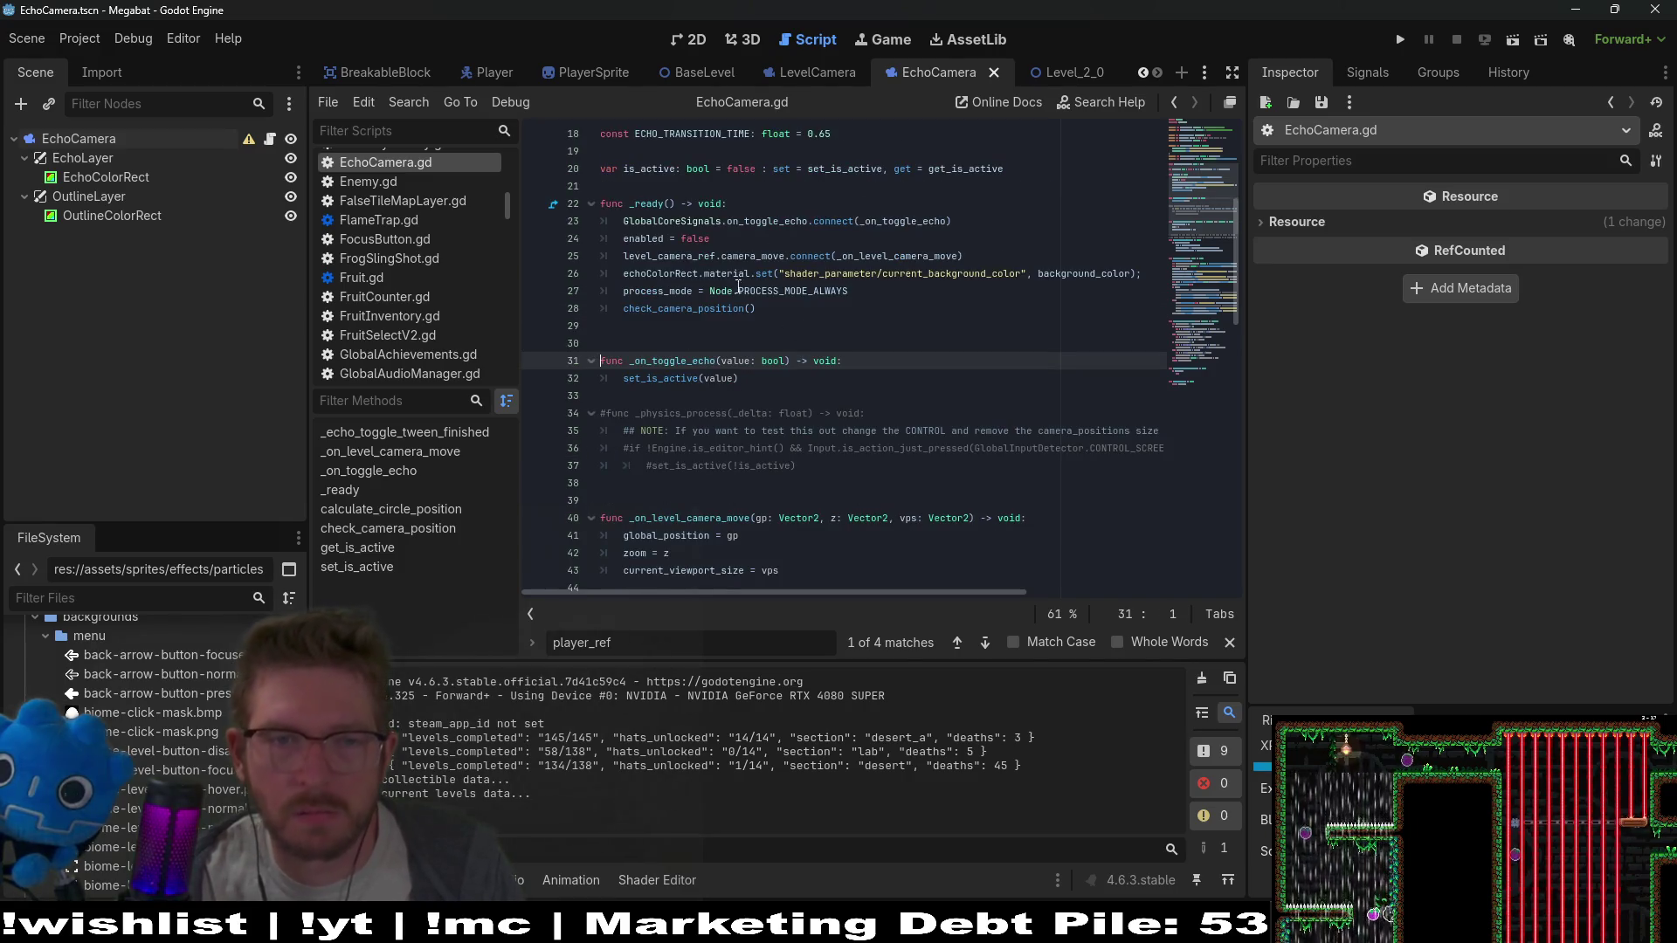
left_click(769, 235)
Append a pos: Vector2 parameter to the on_toggle_echo signal and save
left_click(767, 222, "ctrl")
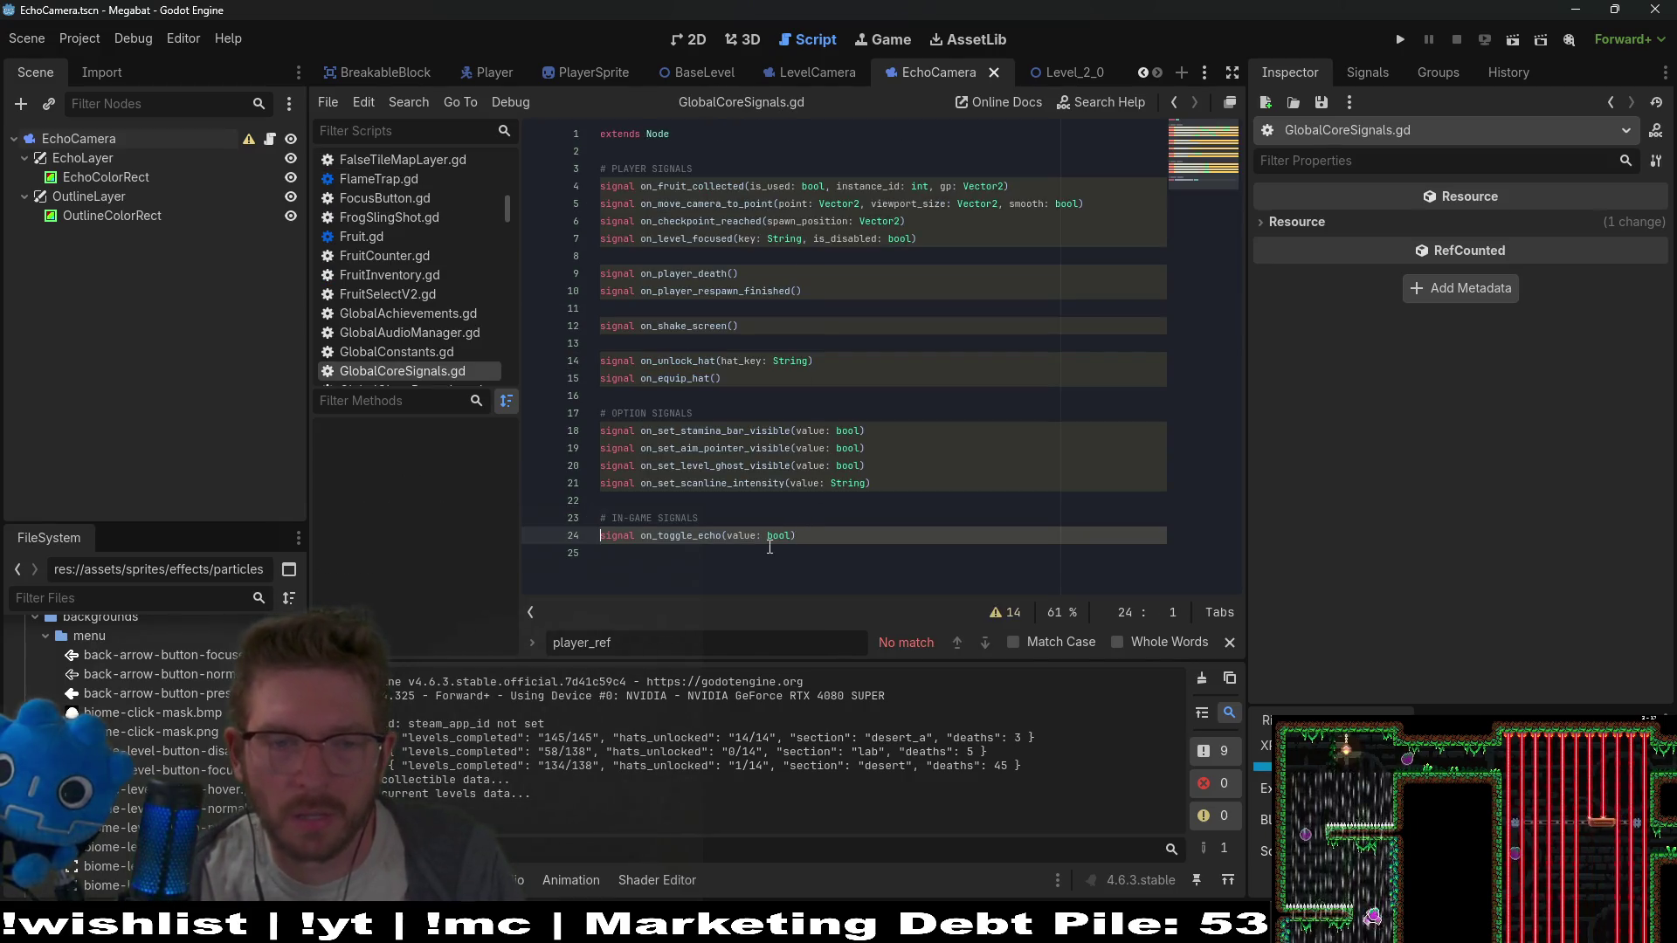
type(", a")
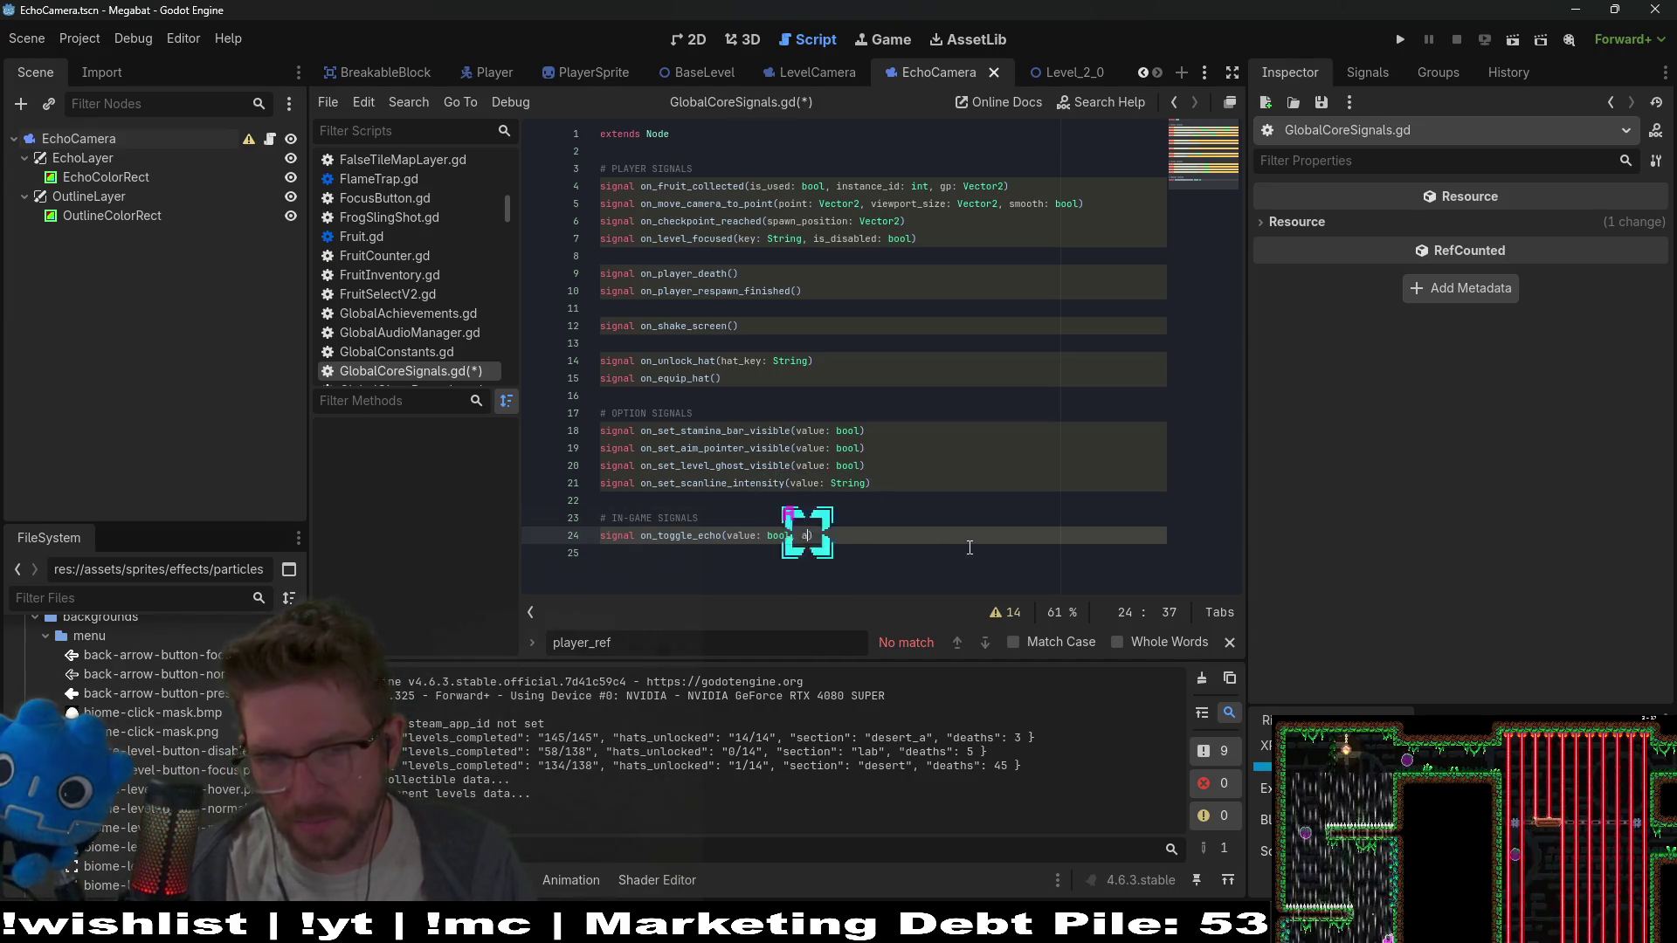
type("c")
key("BackSpace")
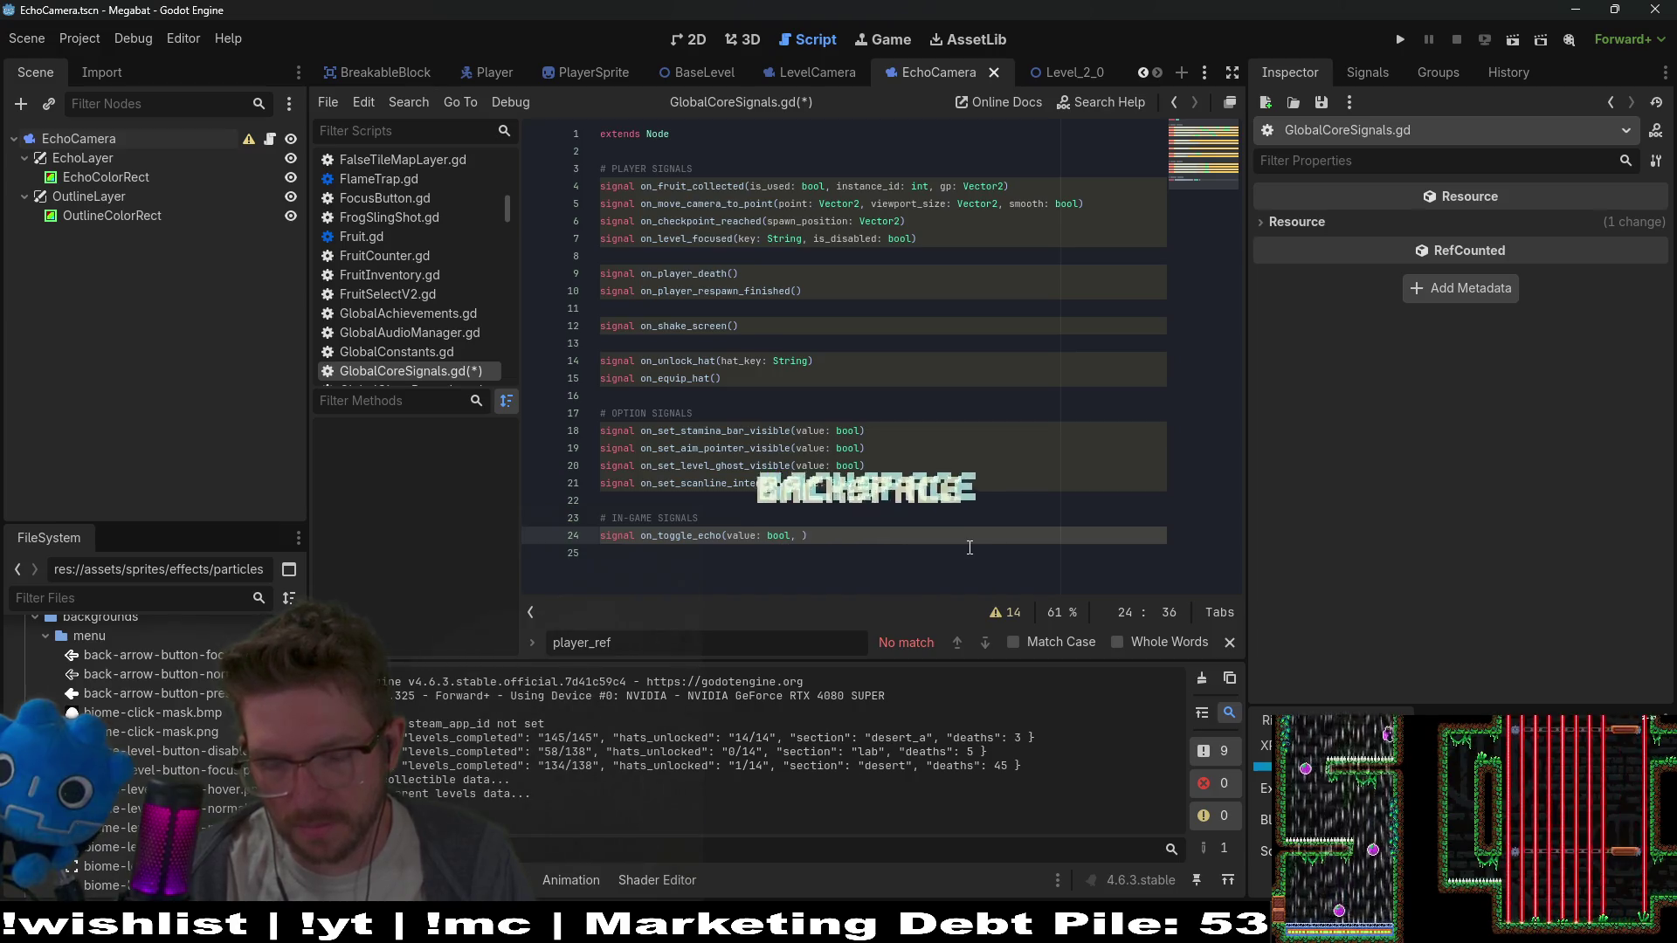
key("BackSpace")
key("BackSpace")
type(":")
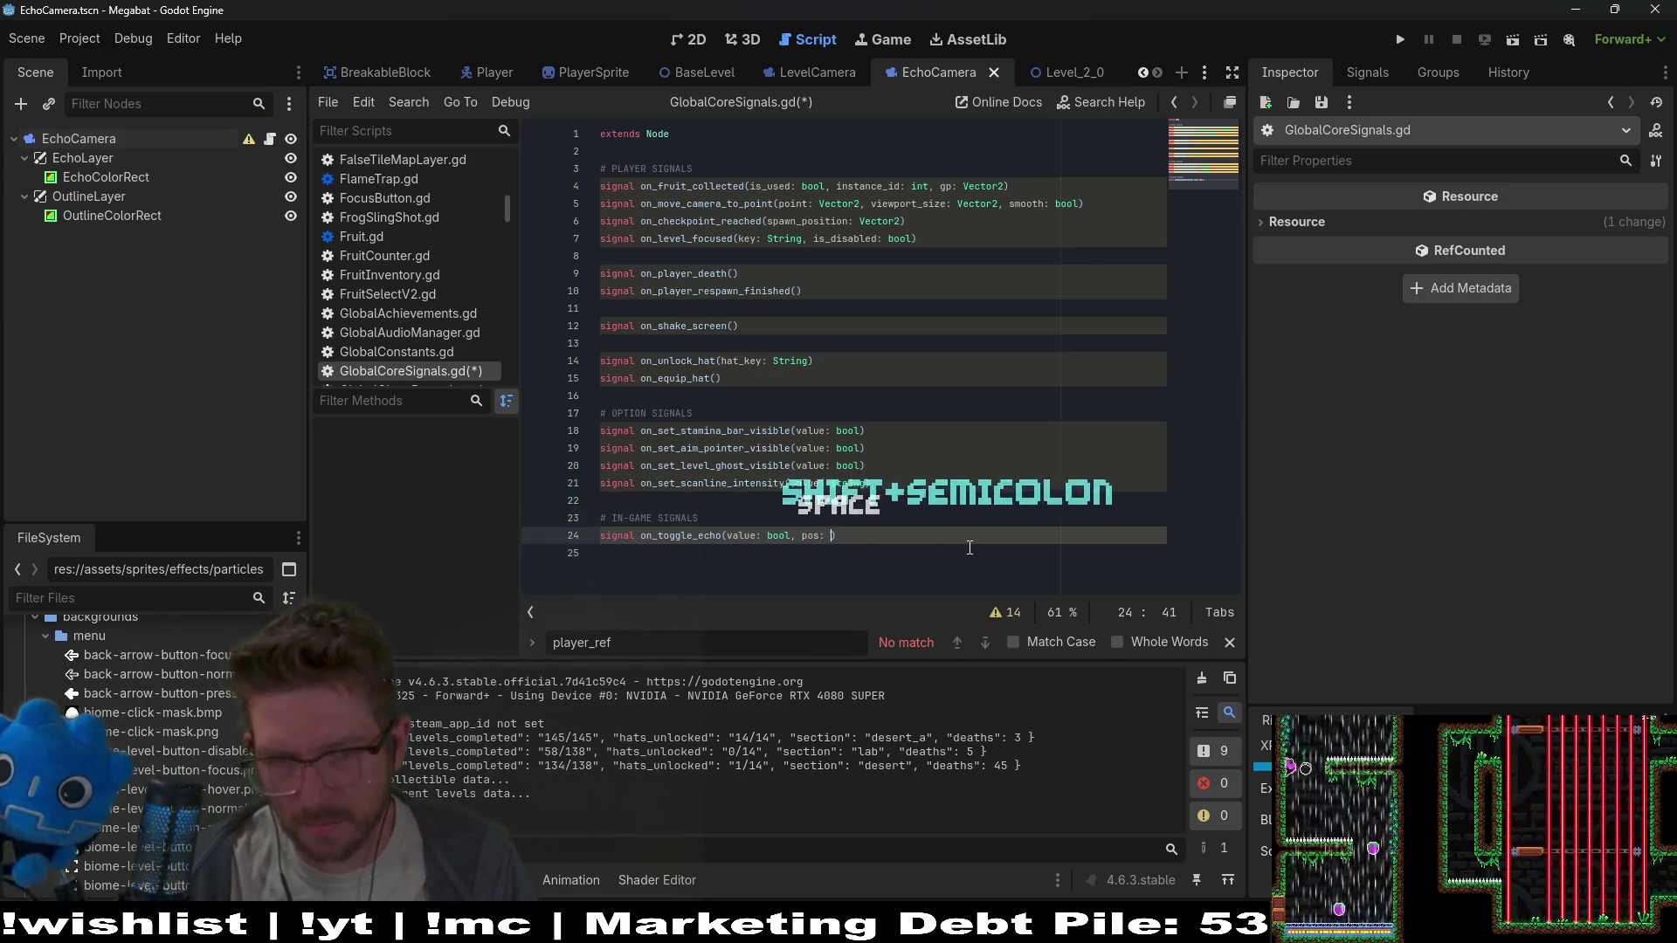
type(" tor2(")
key("BackSpace")
key("ctrl+s")
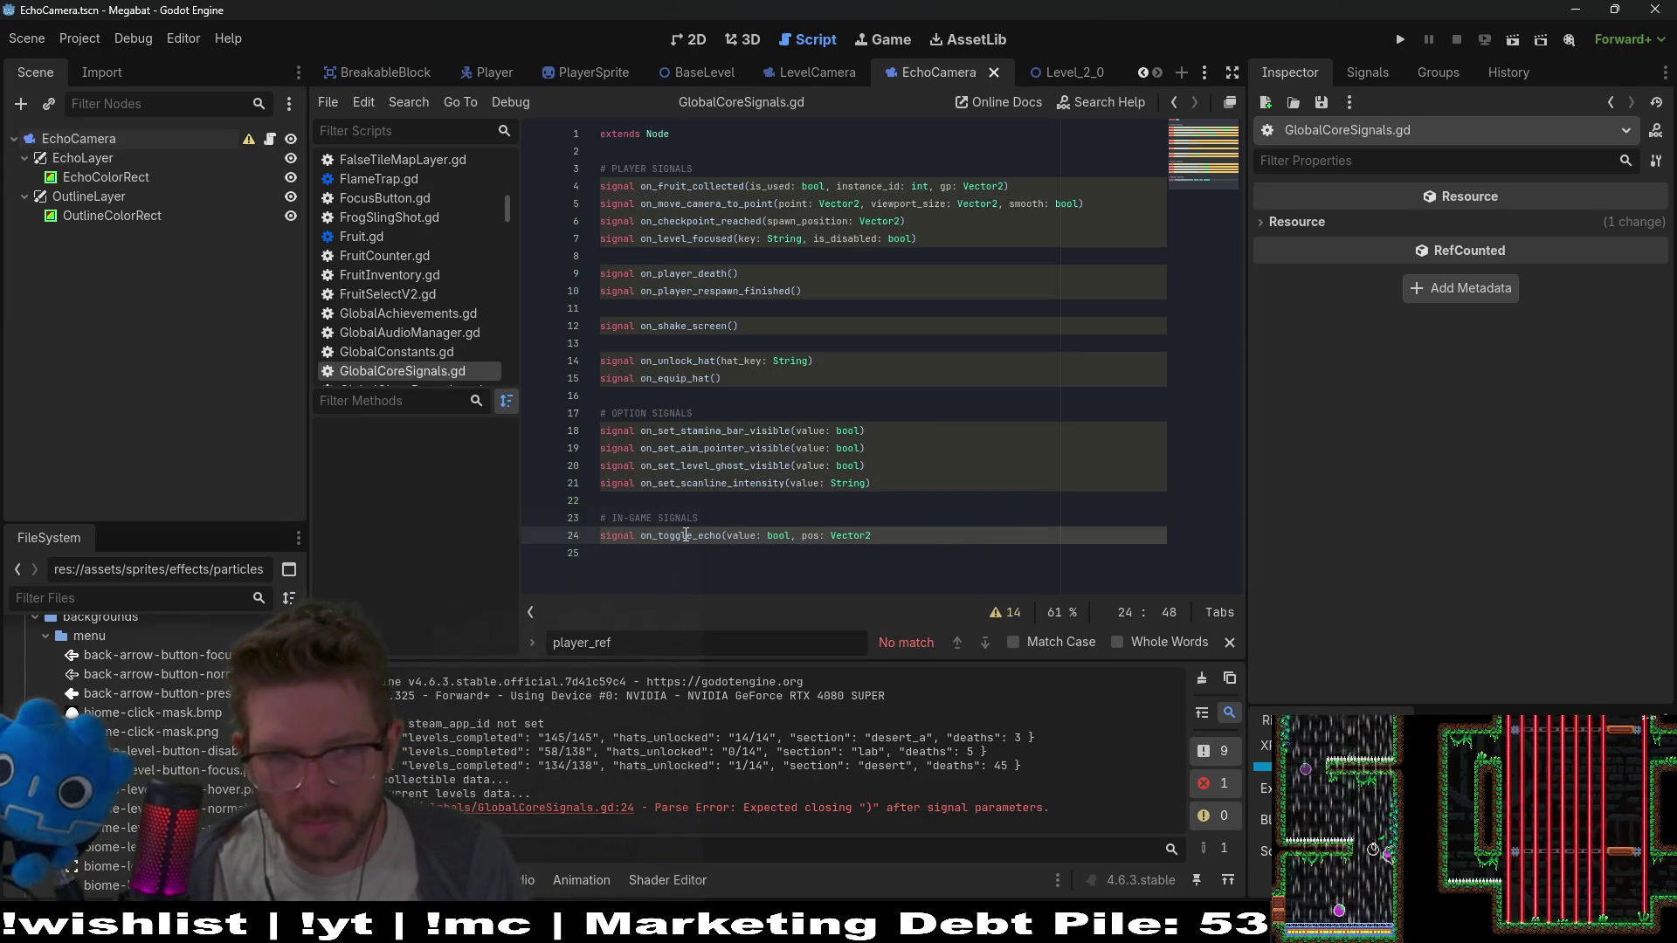
Restore the signal line's closing parenthesis, save, and return to EchoCamera.gd
double_click(685, 535)
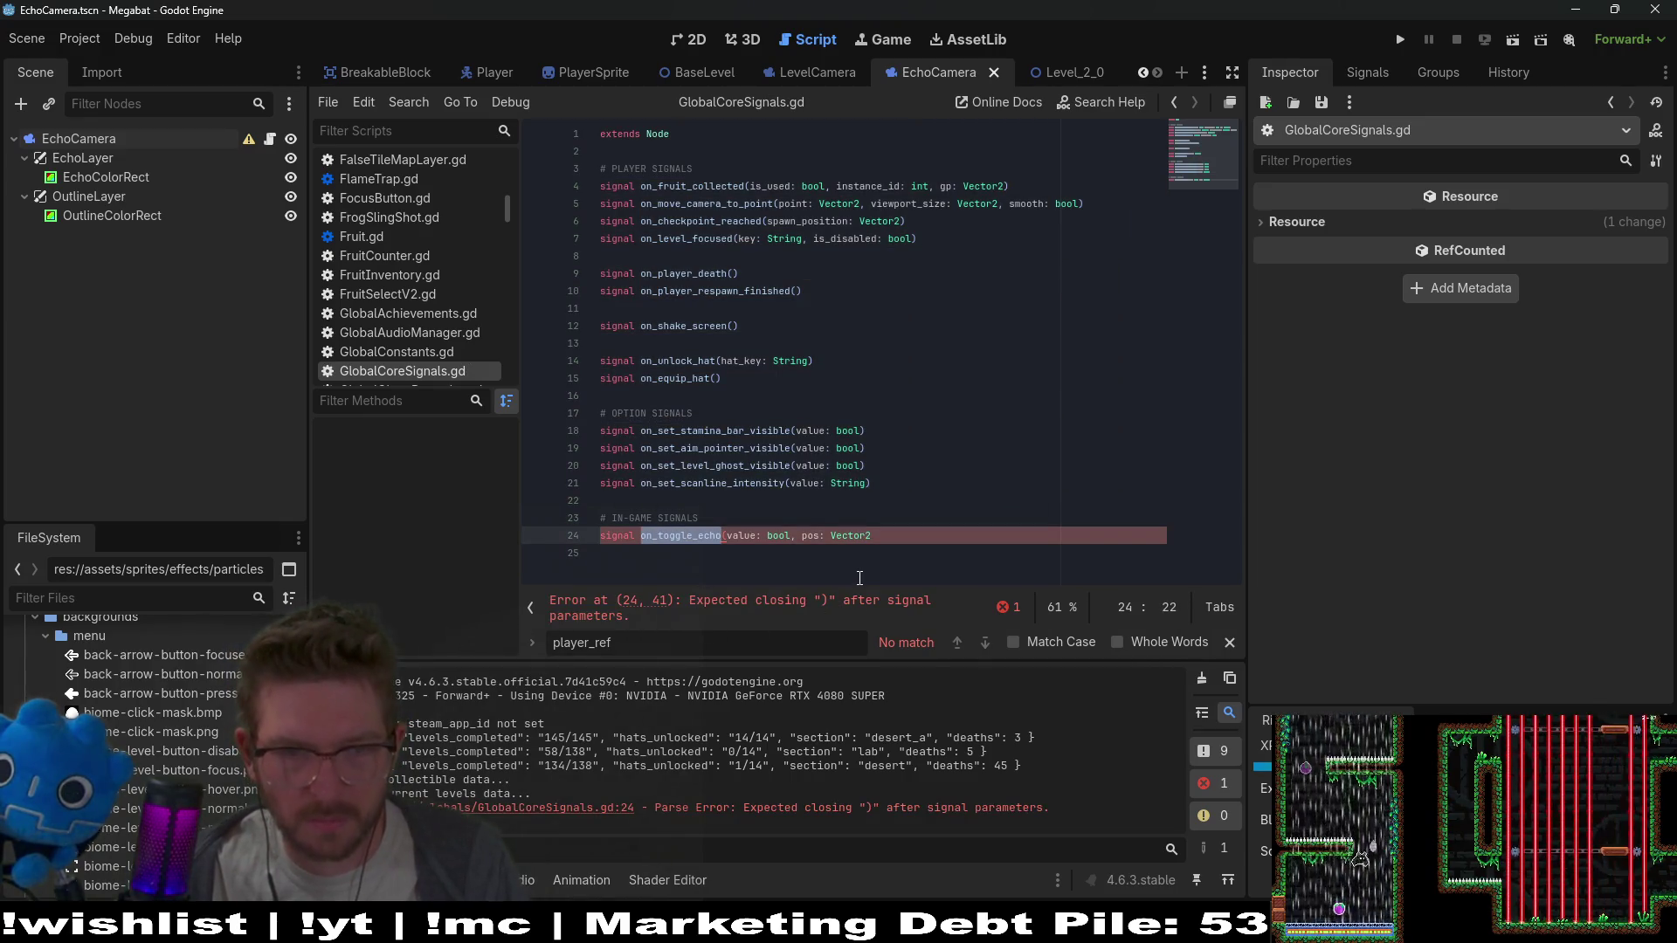
left_click(881, 538)
type(")")
key("ctrl+s")
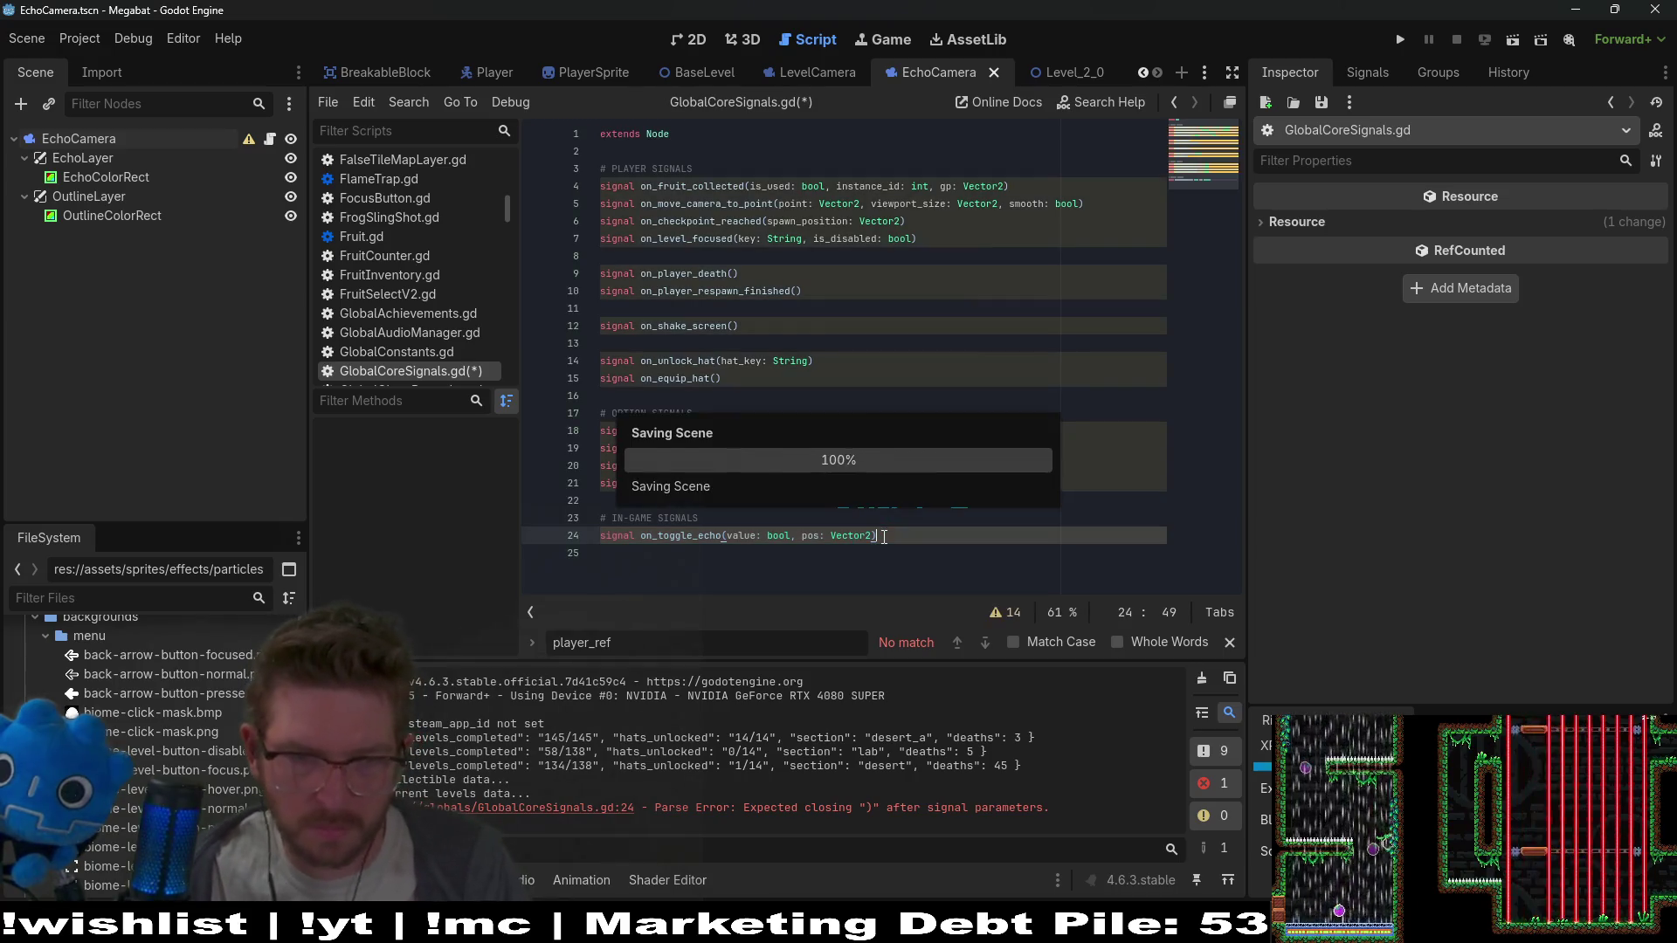
left_click(266, 142)
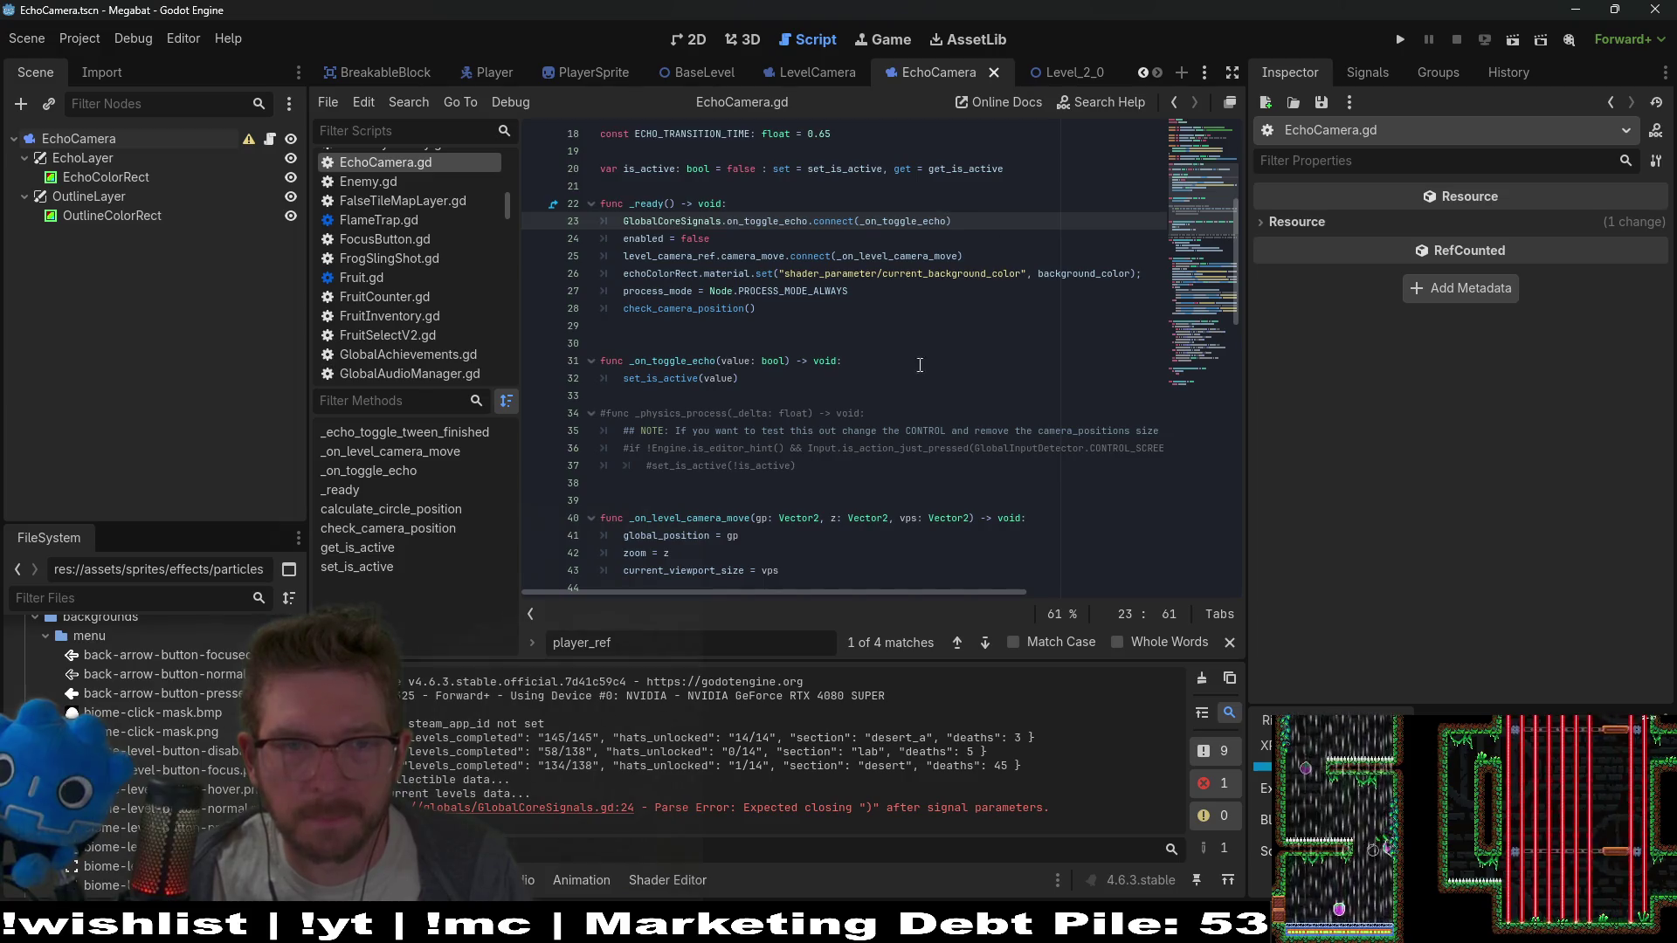
Add a gp: Vector2 parameter after value: bool in the _on_toggle_echo handler
left_click(783, 354)
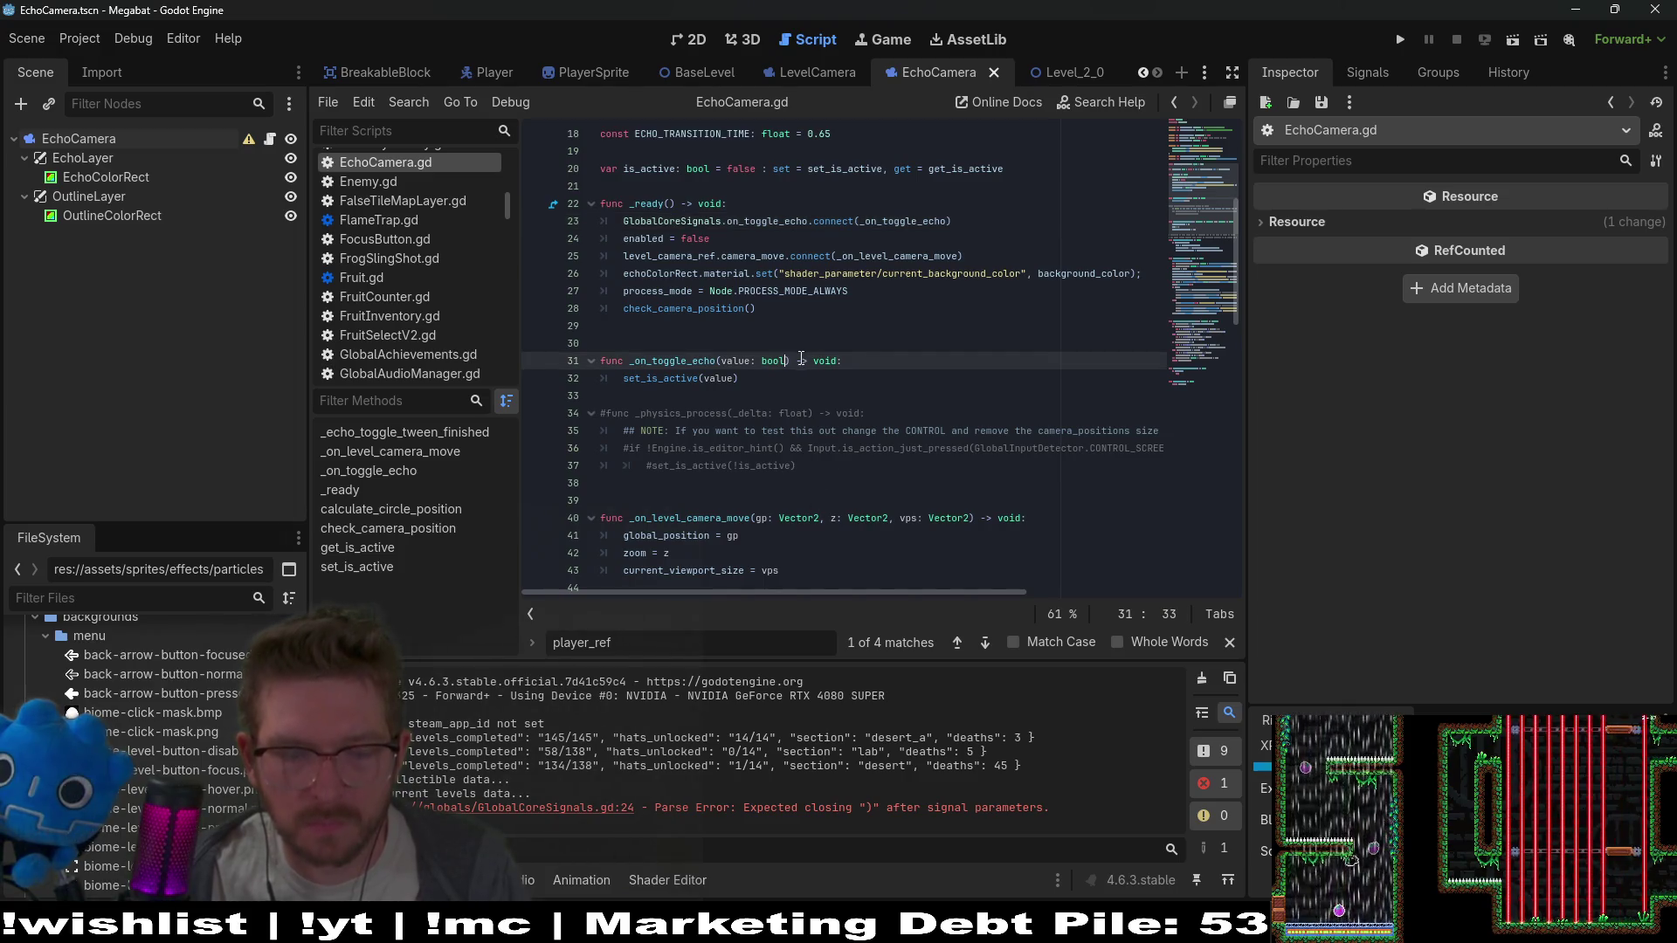
type(", gp: ")
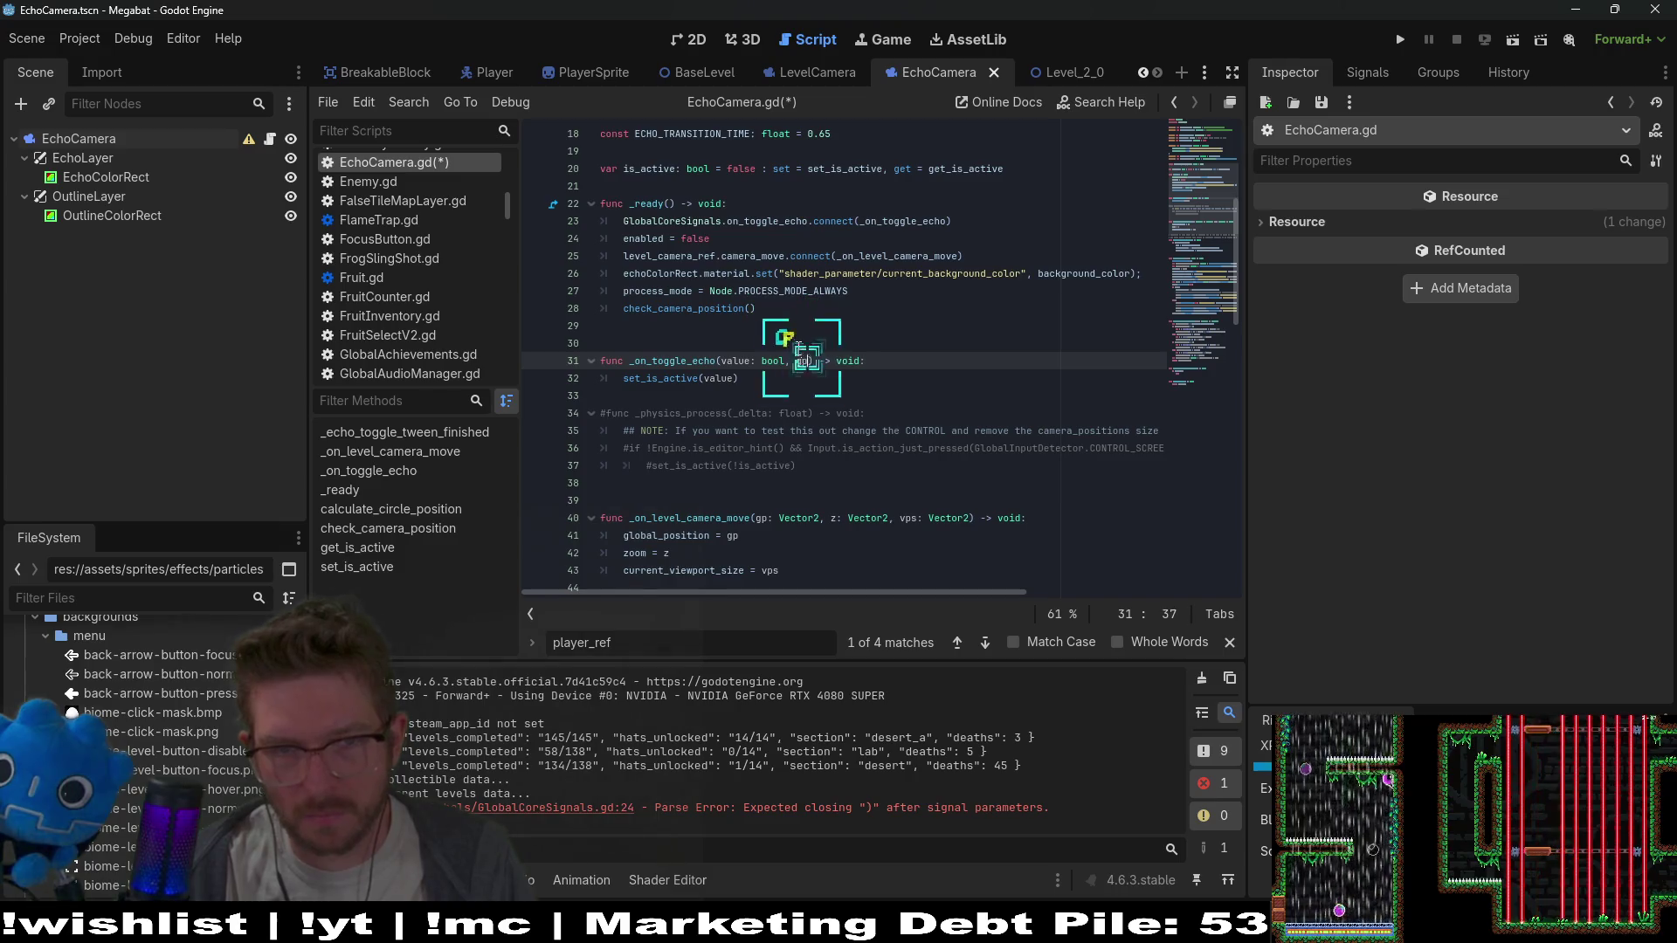
type("Vect")
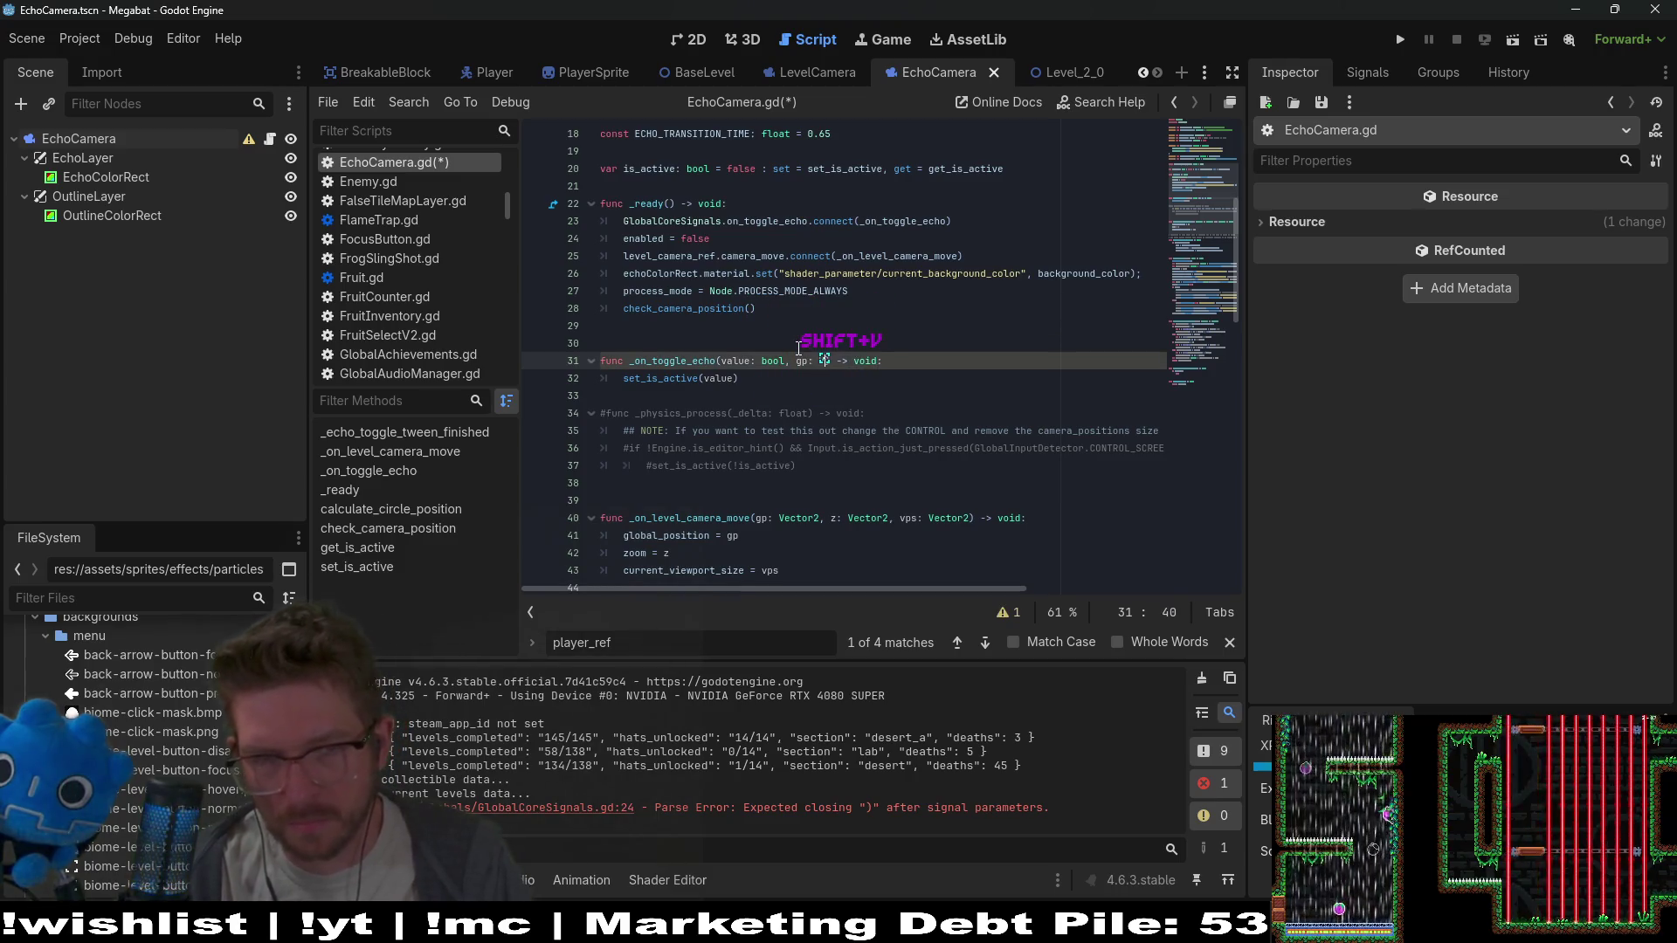
type("or2")
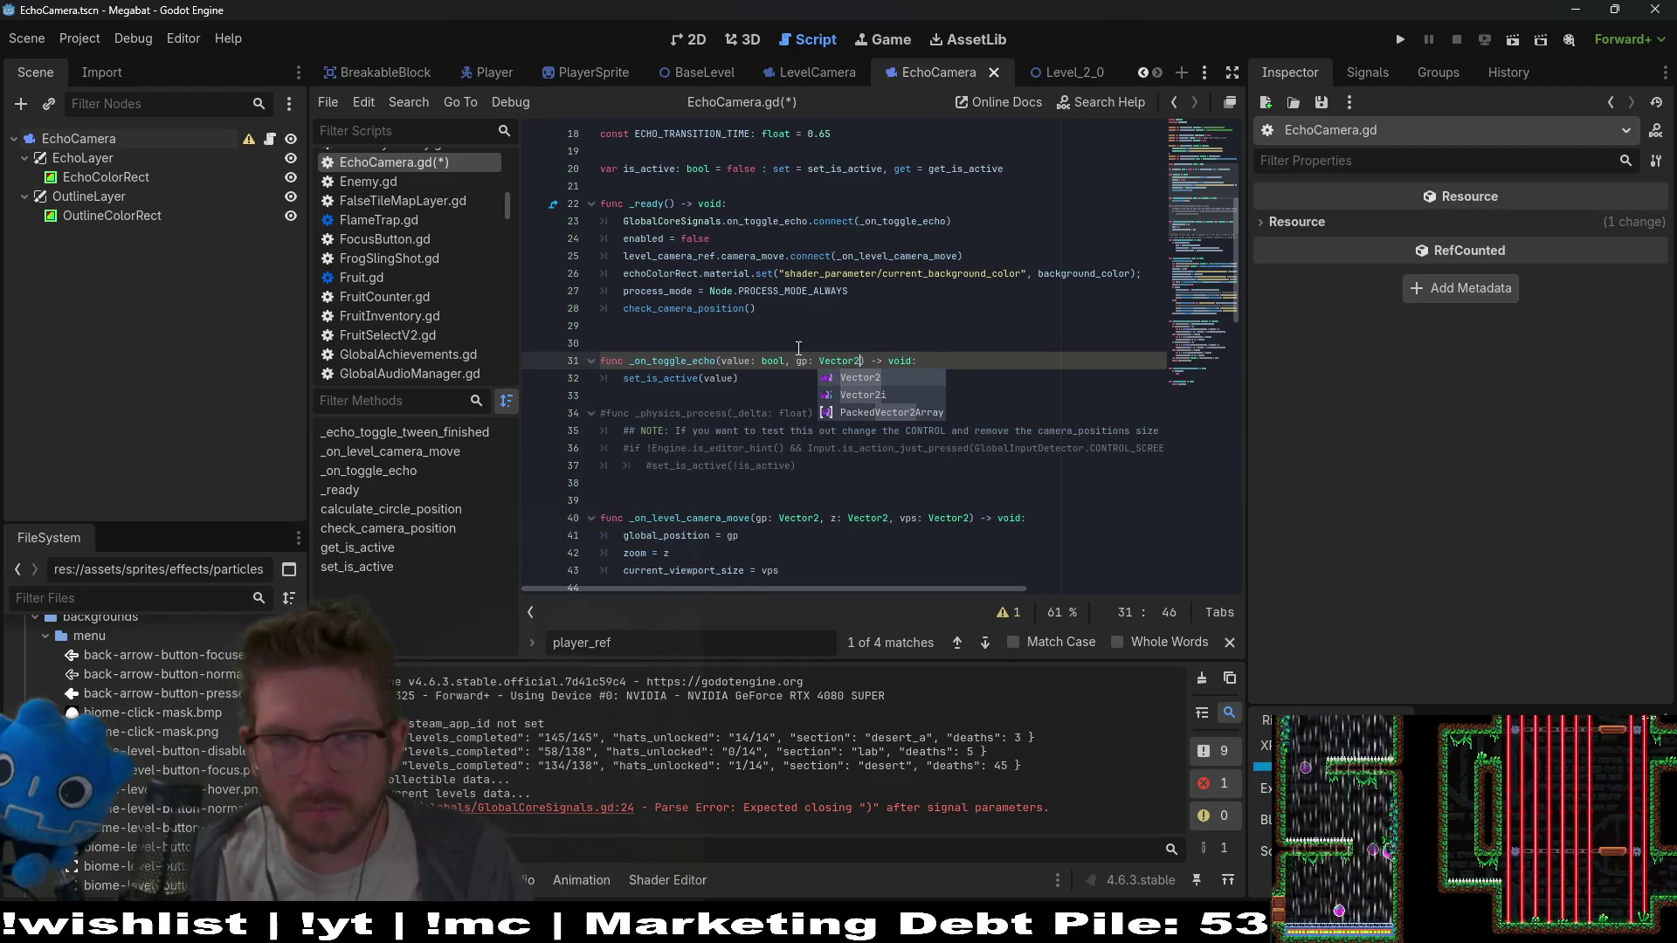
key("Return")
key("ctrl+z")
key("BackSpace")
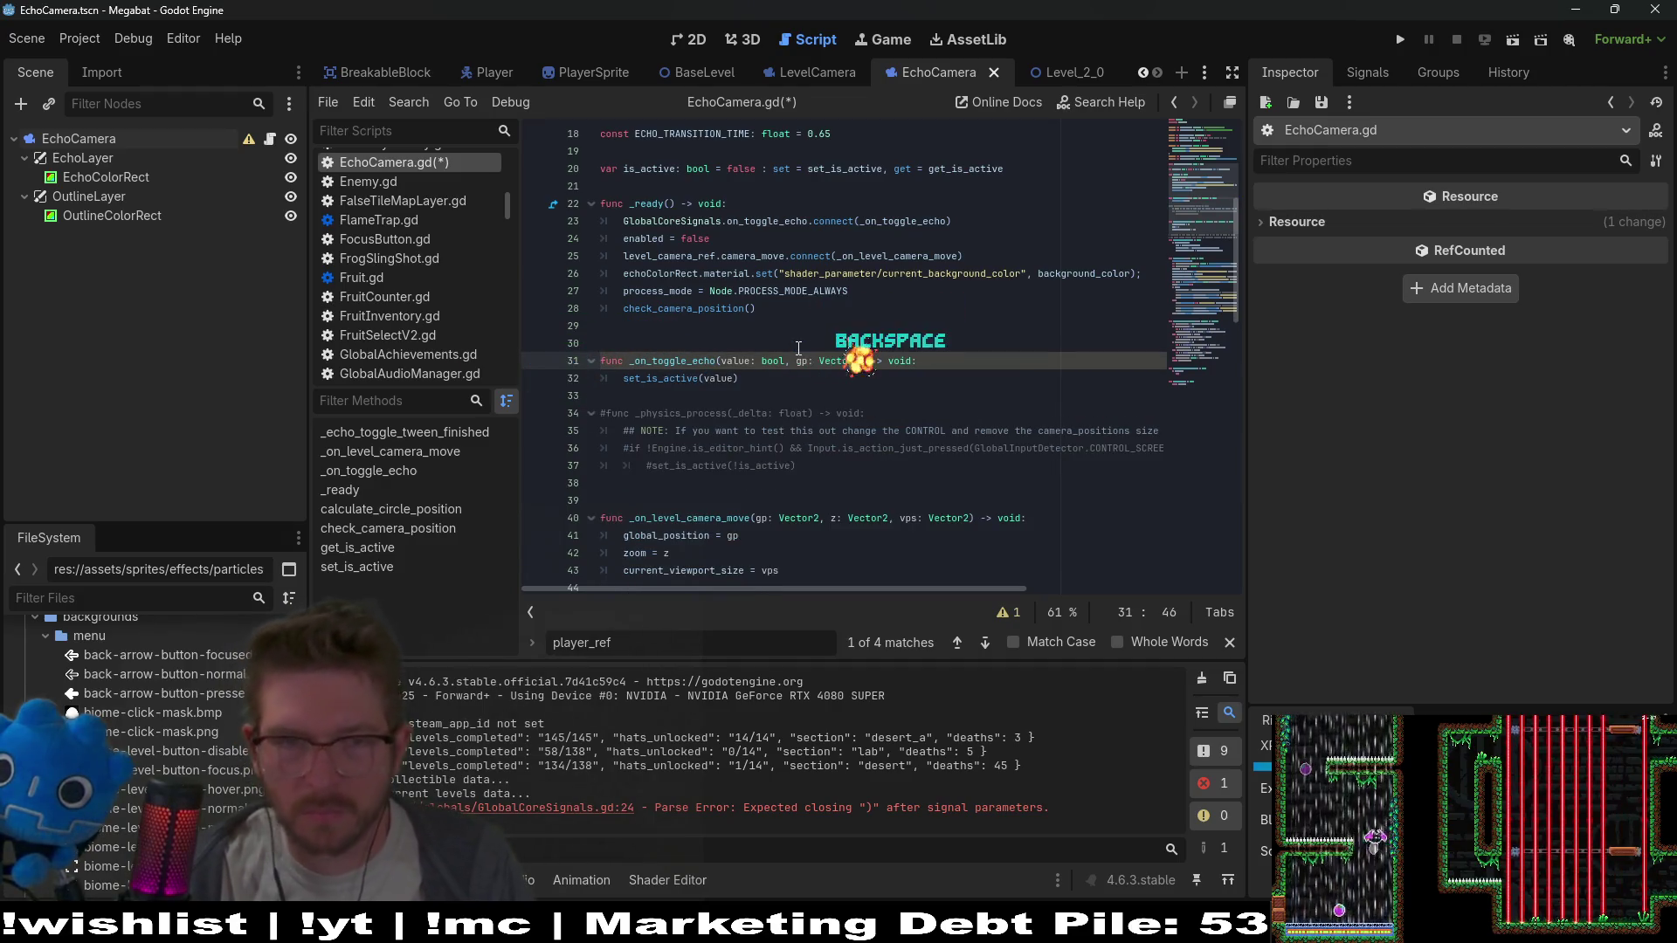
Rename the on_toggle_echo signal's pos parameter to gp and save GlobalCoreSignals.gd
left_click(766, 220, "ctrl")
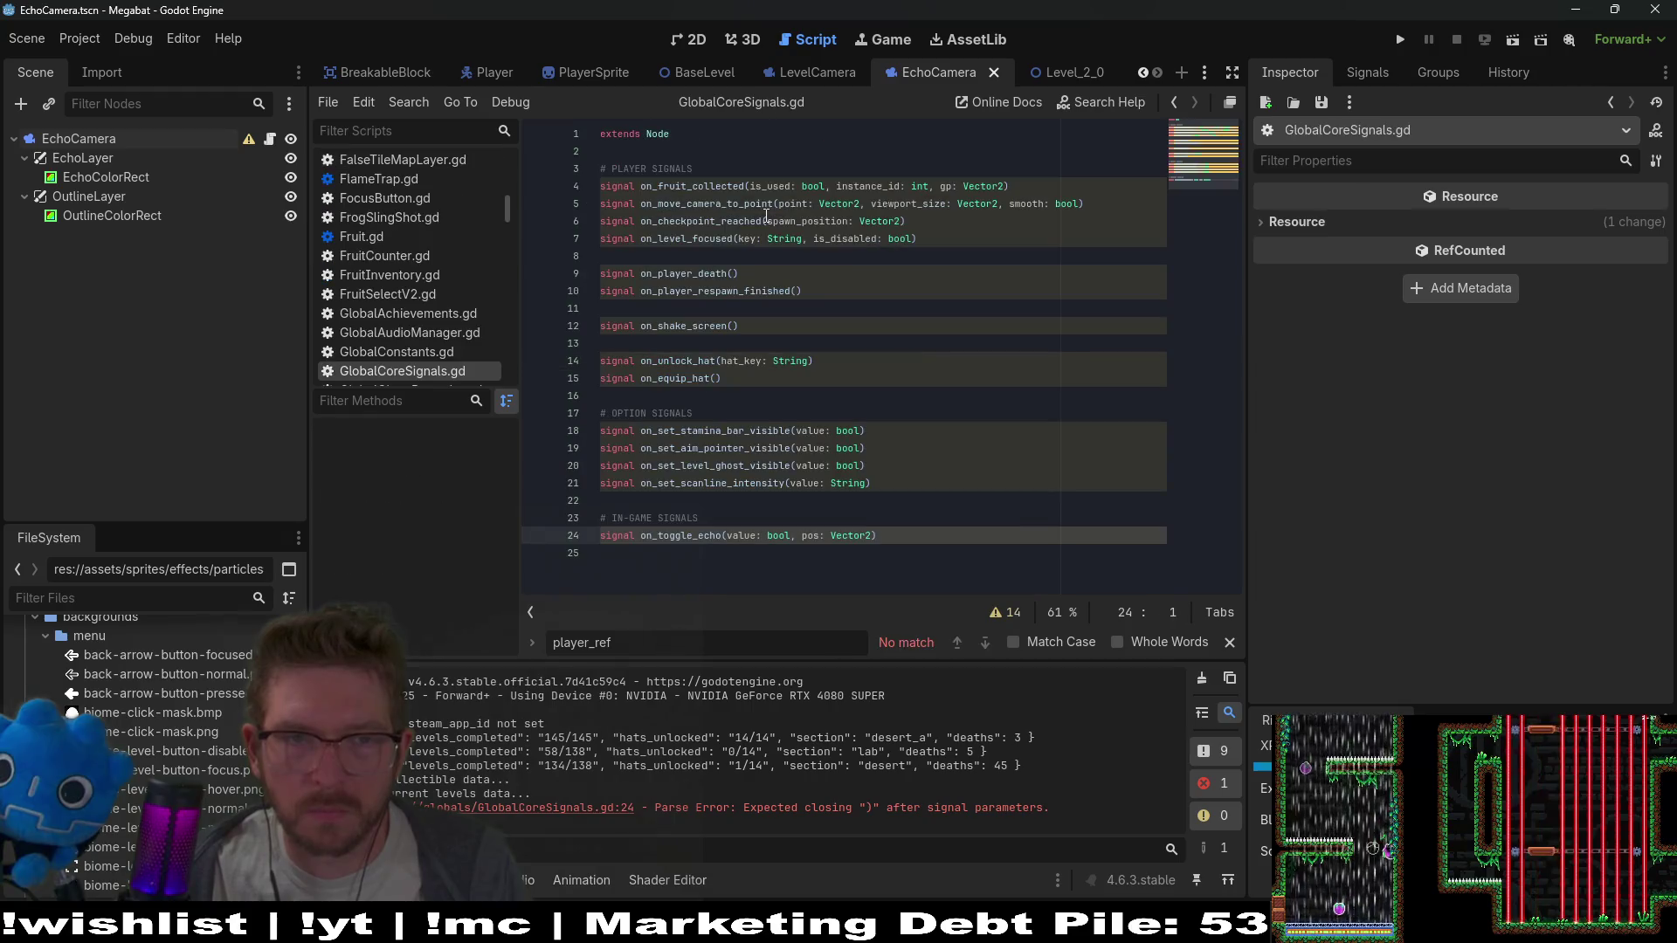
key("BackSpace")
key("BackSpace")
key("BackSpace")
type("gp")
key("ctrl+s")
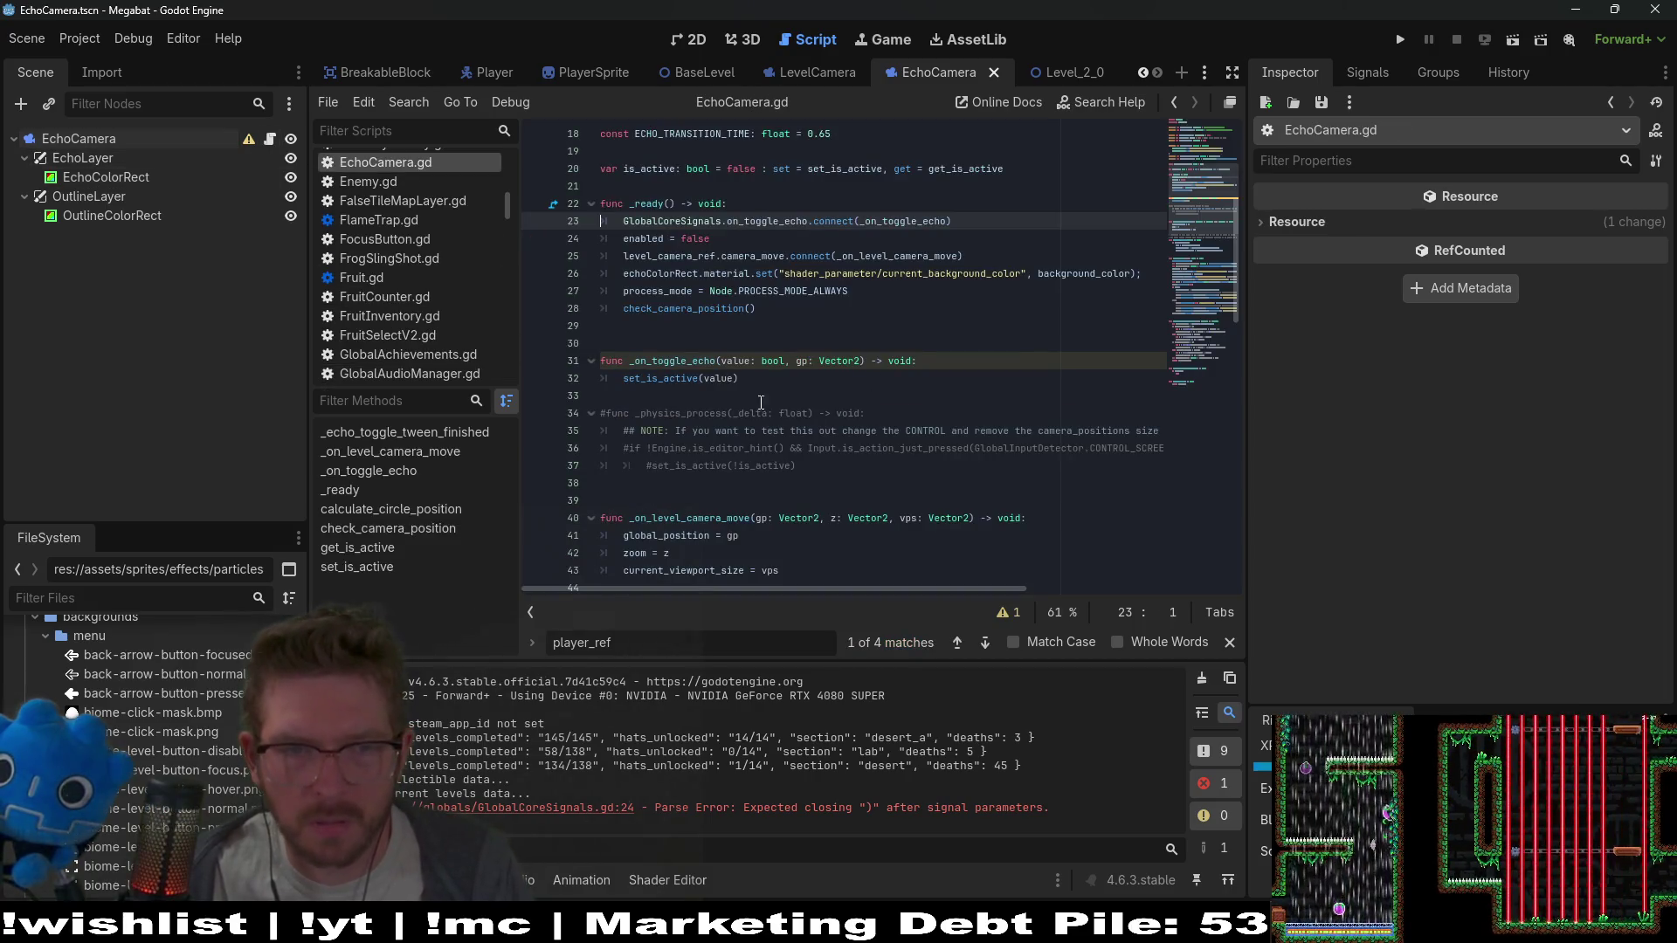
double_click(673, 360)
left_click(752, 379)
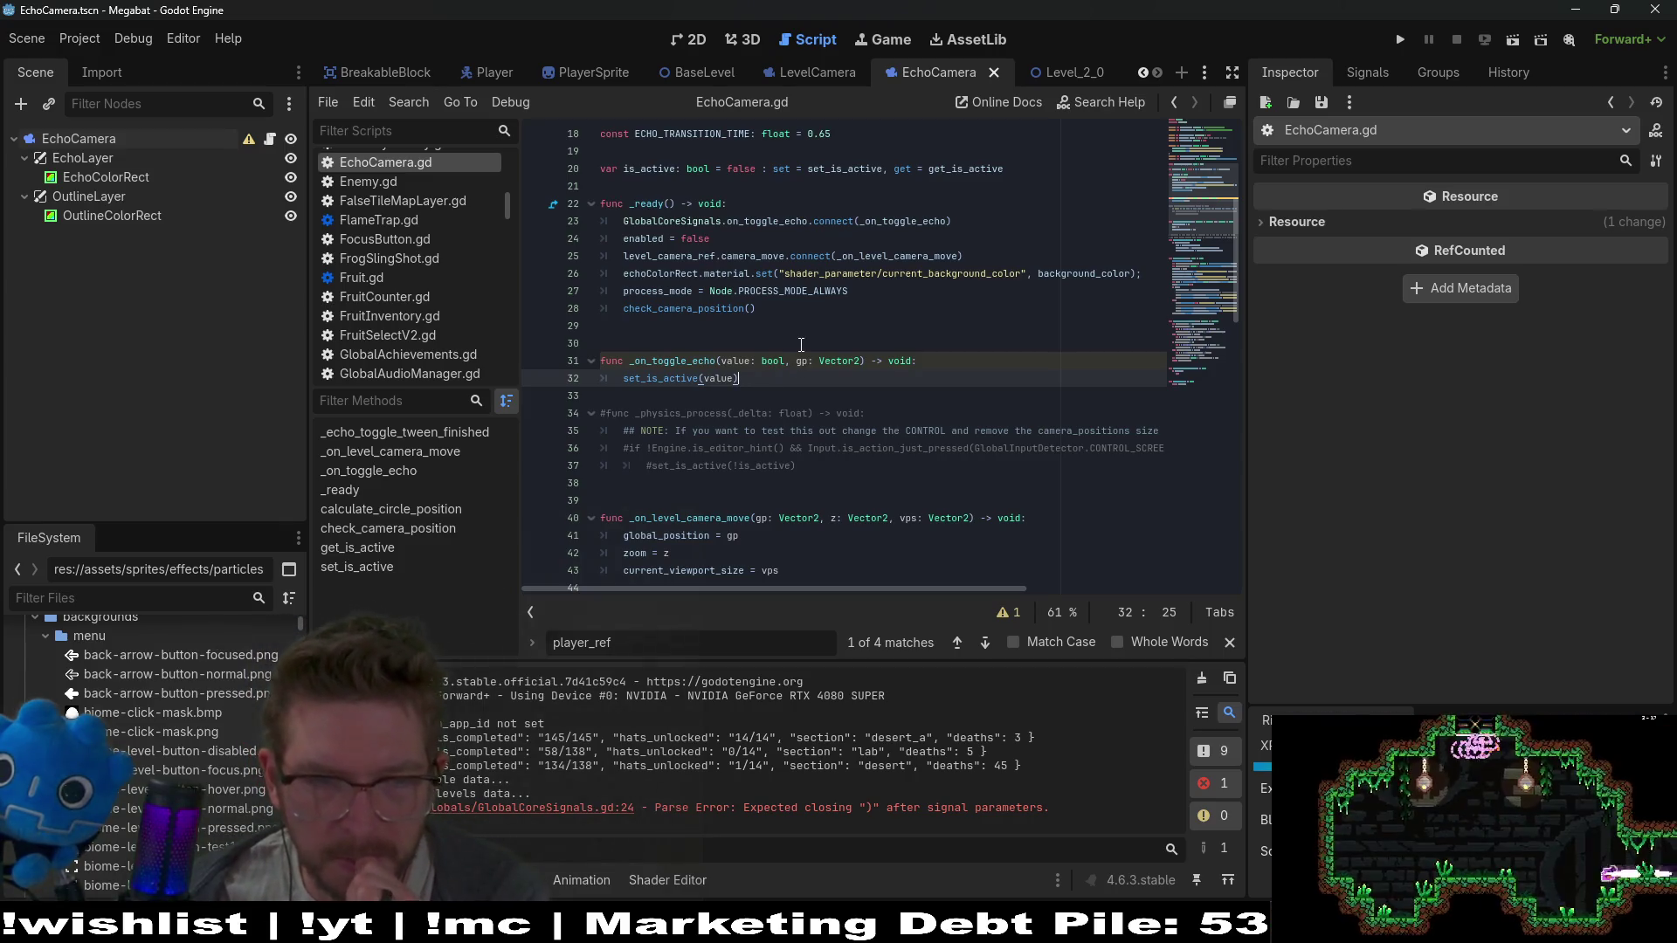
Review where set_is_active, circle_position and background_circle_position are used in EchoCamera.gd
scroll(800, 345, "down", 7)
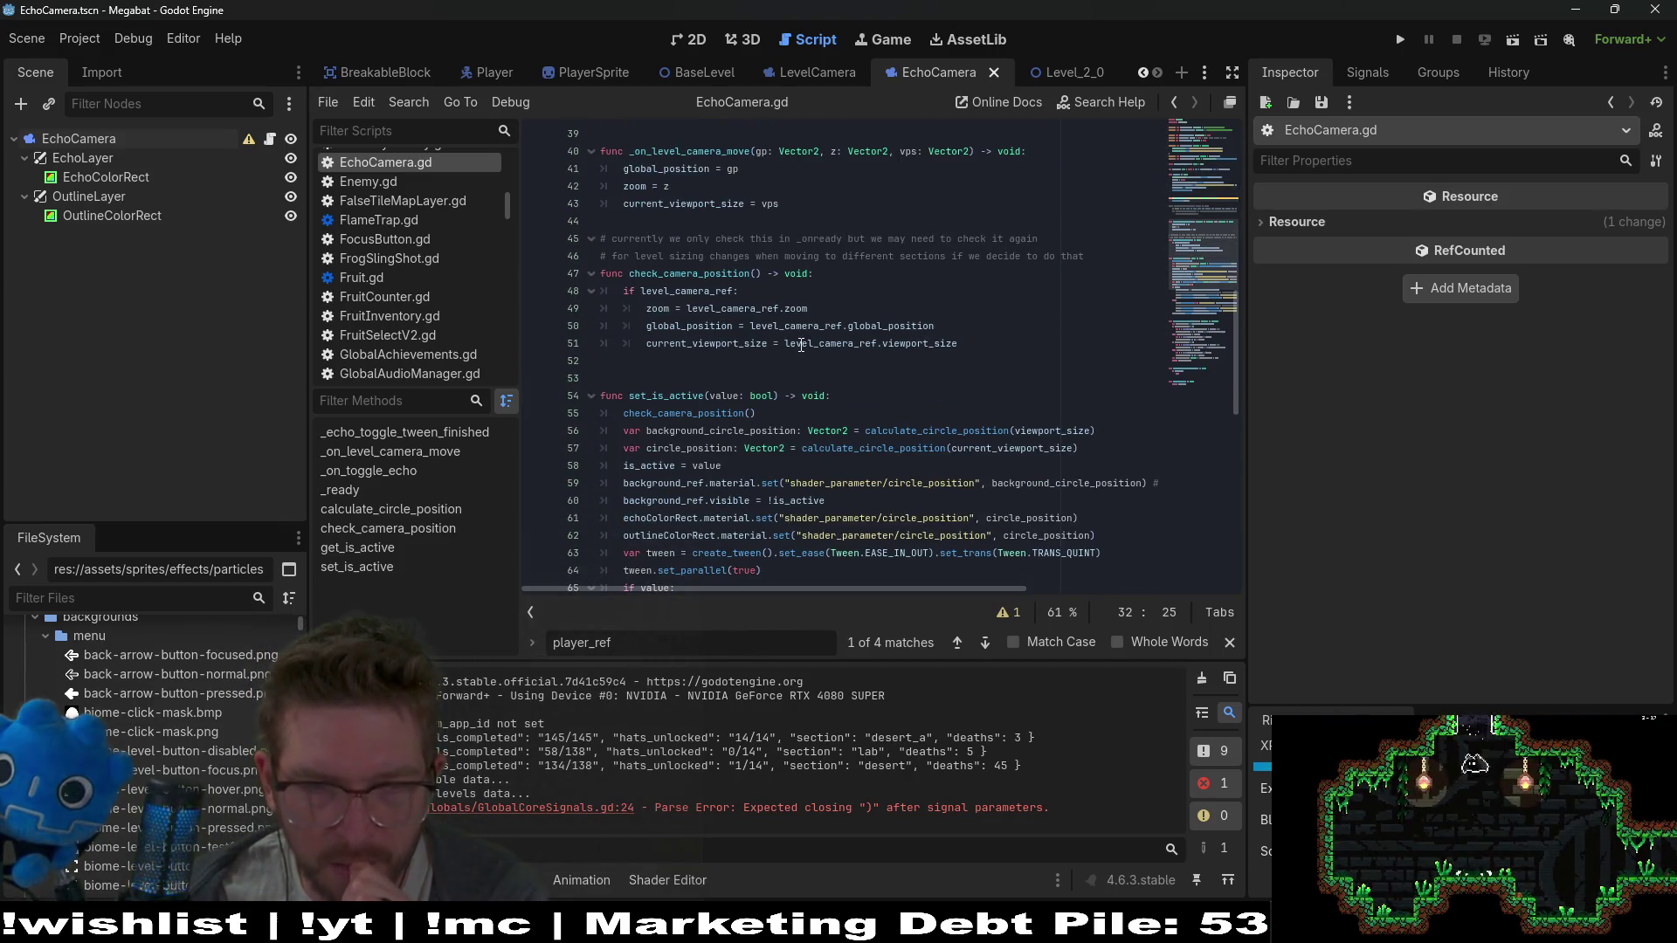
scroll(801, 345, "down", 4)
double_click(665, 186)
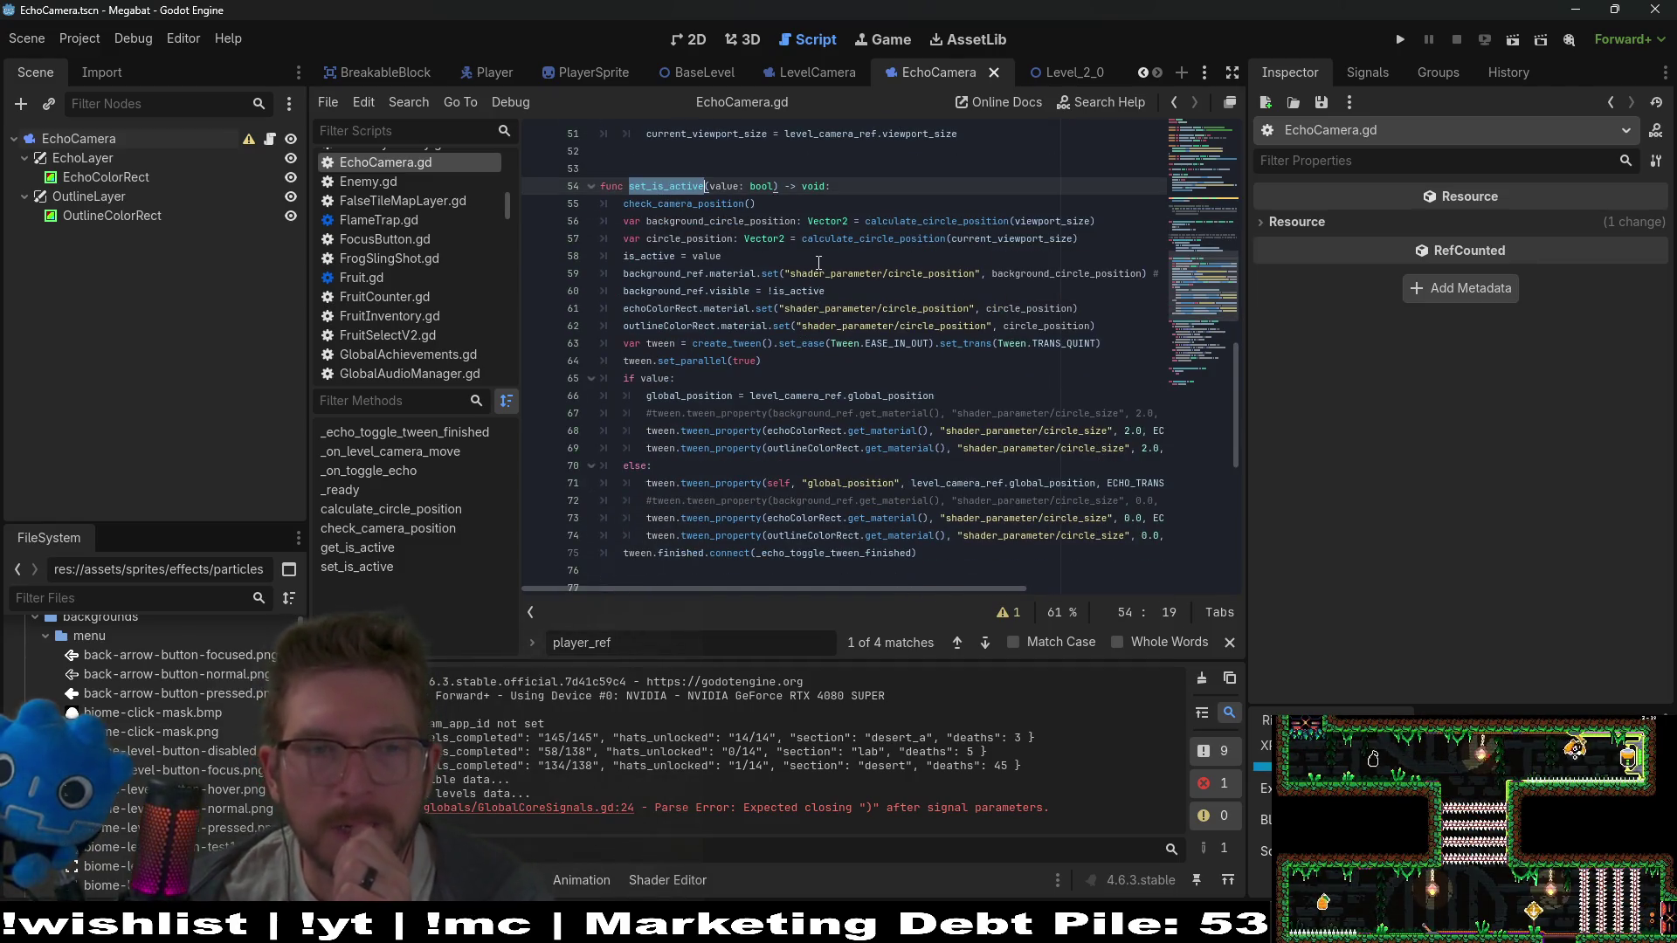
left_click(681, 206)
scroll(769, 254, "up", 4)
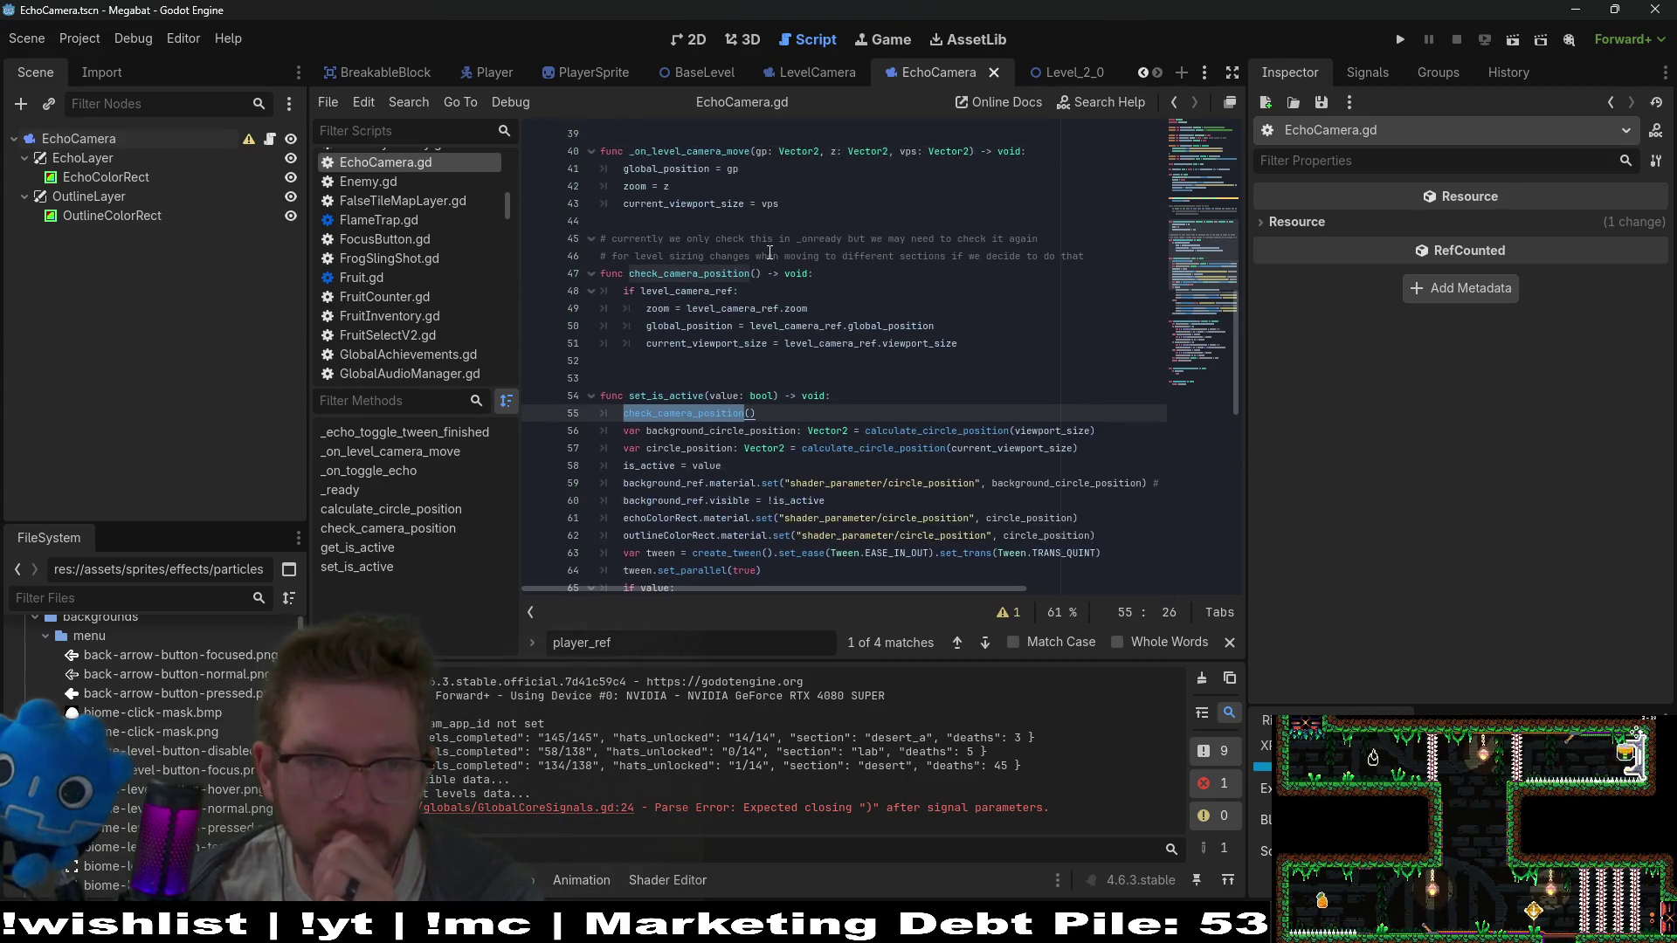
scroll(769, 254, "down", 2)
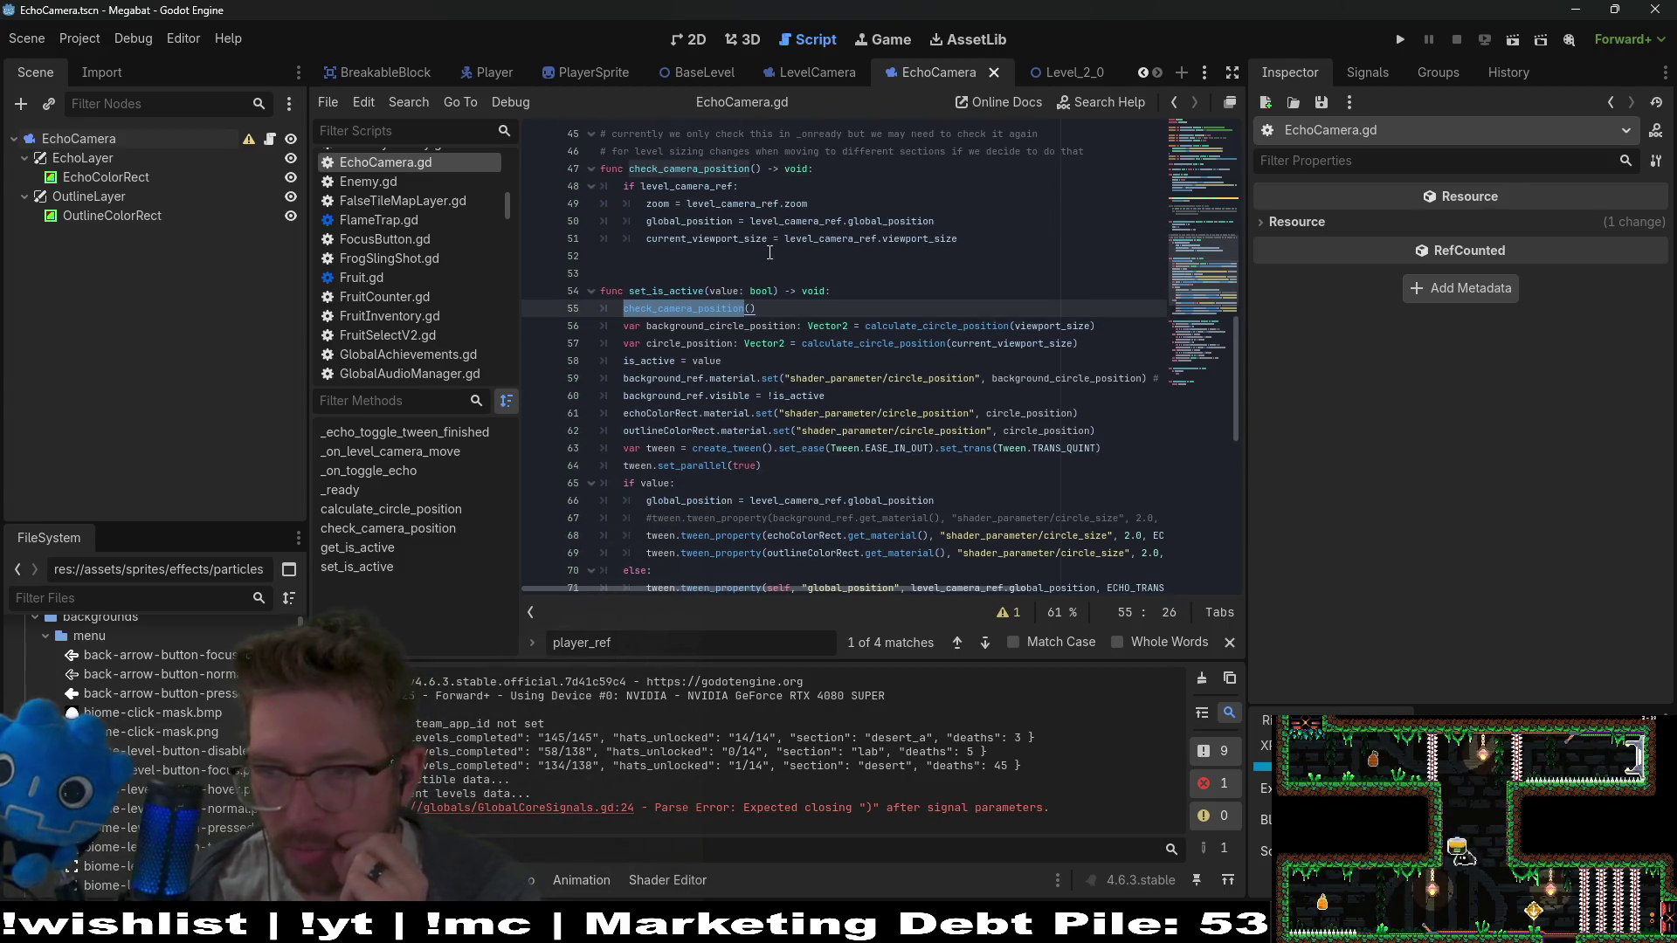
scroll(882, 375, "down", 2)
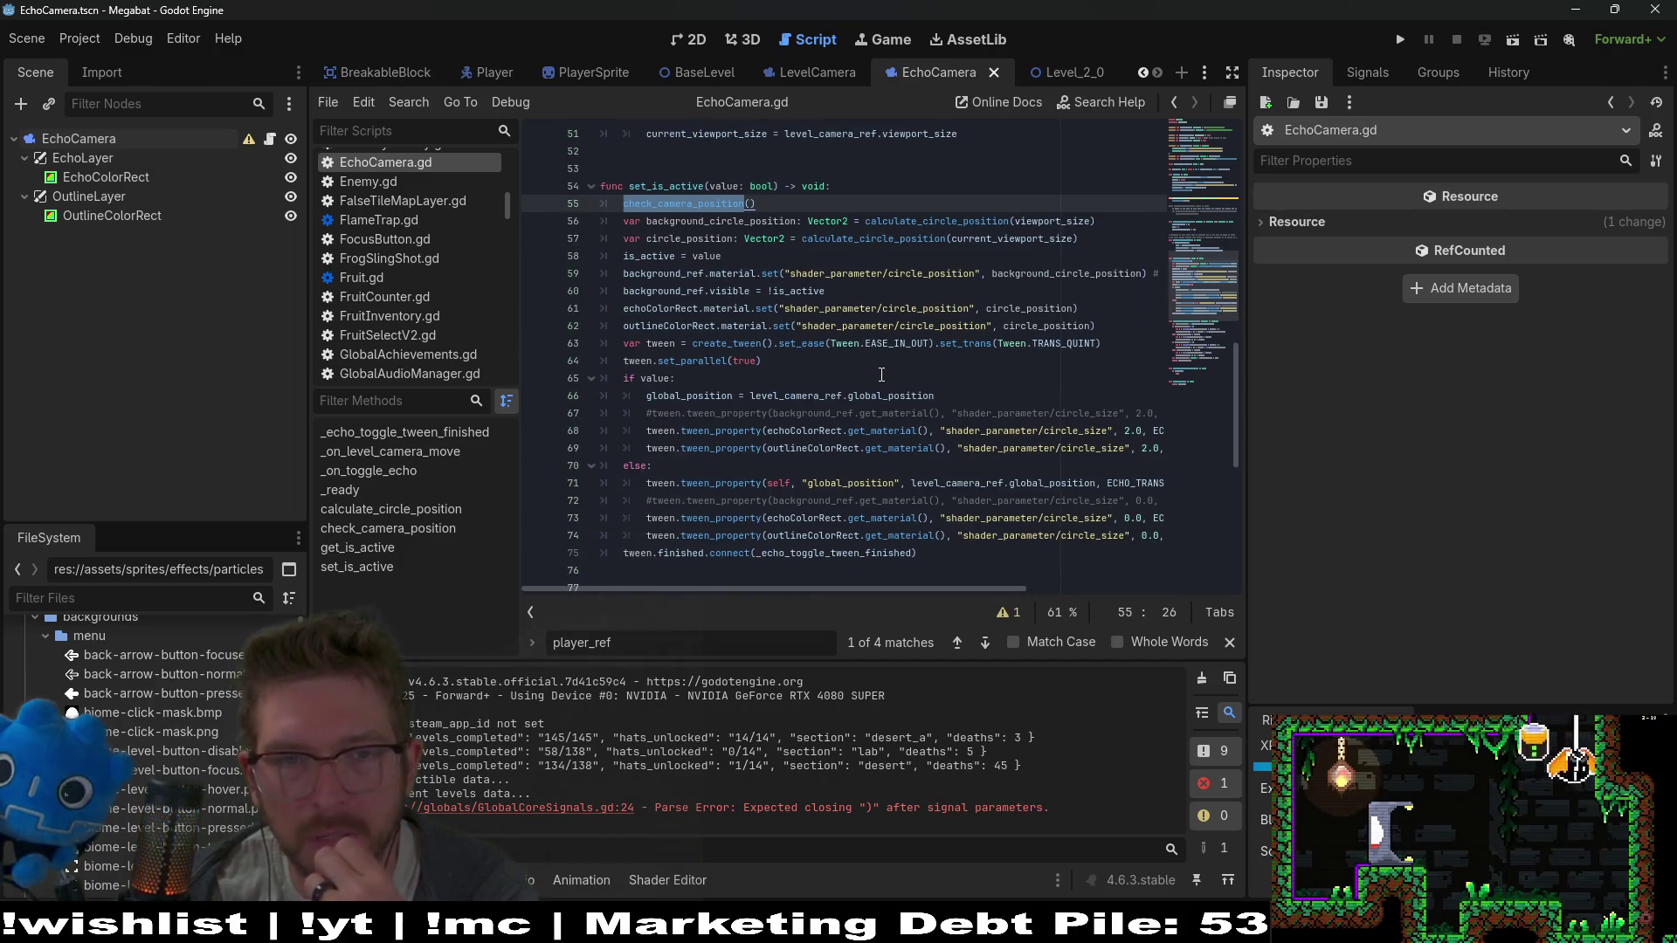
double_click(690, 238)
double_click(765, 221)
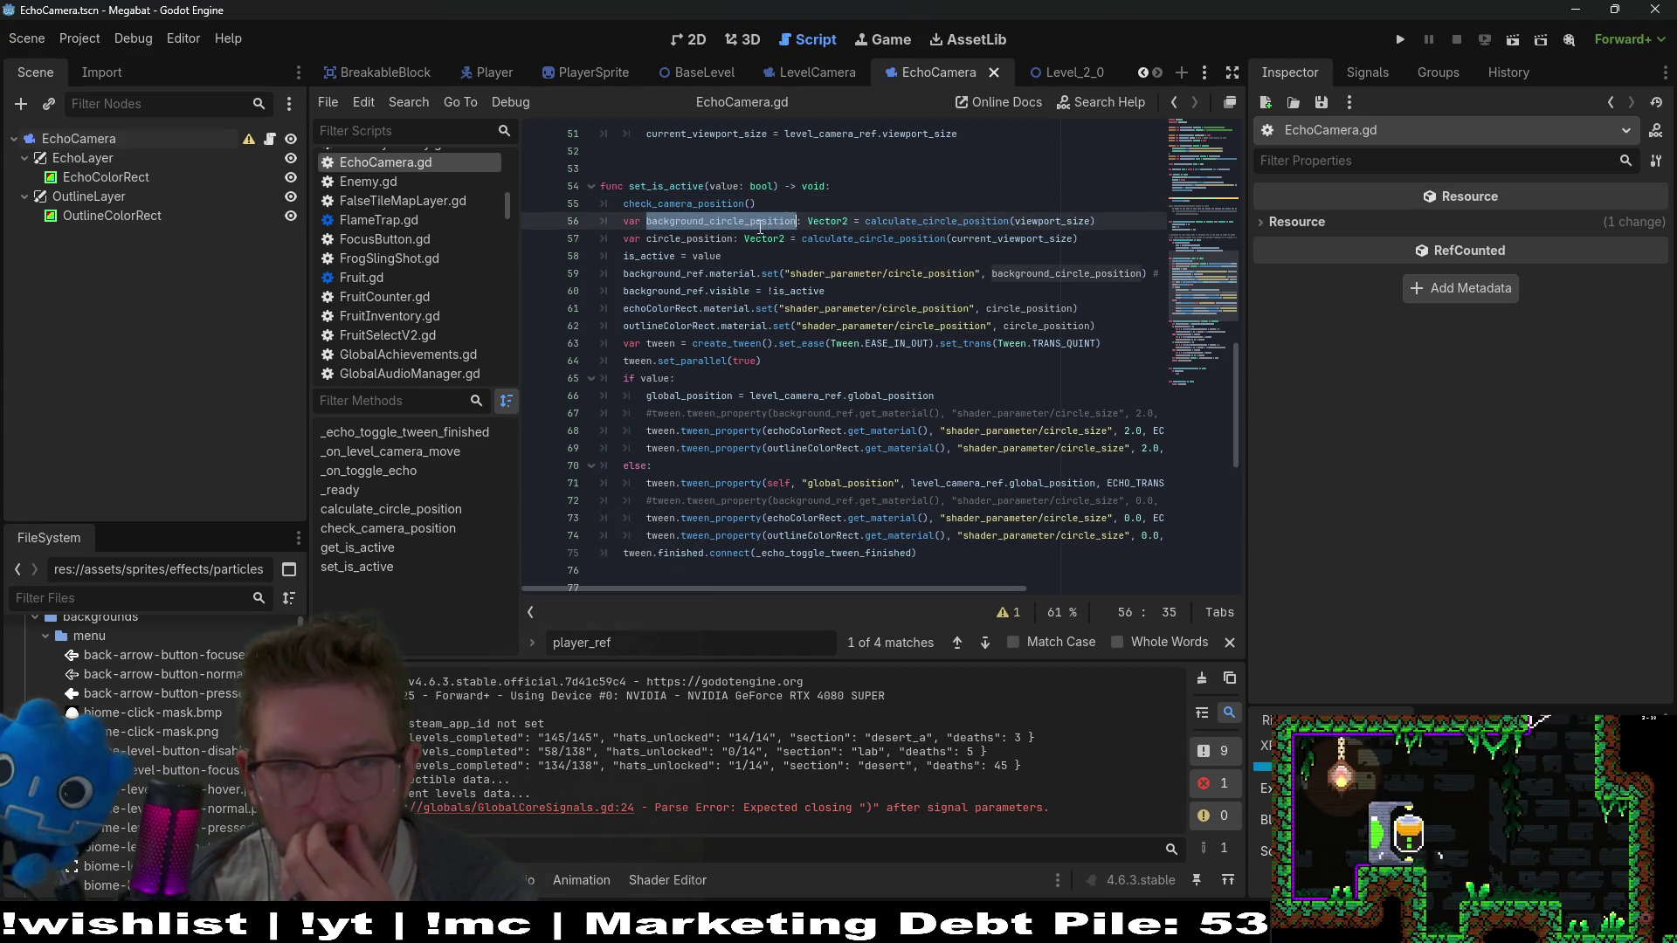
double_click(1027, 314)
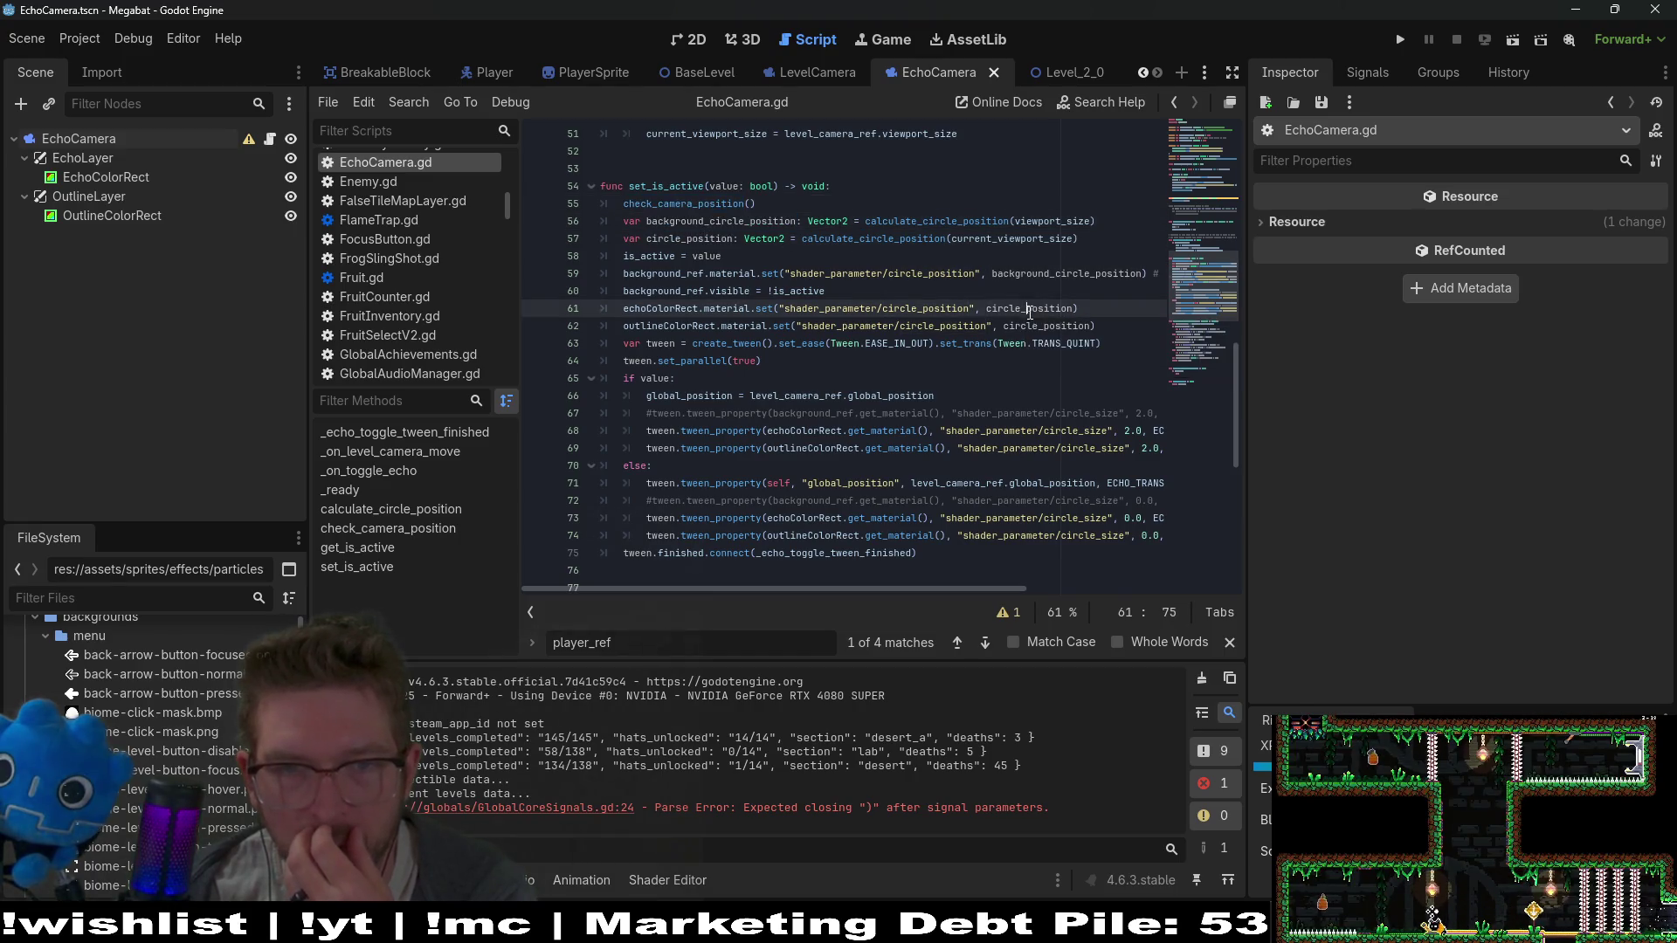
Jump to the calculate_circle_position definition and check where player_position gets its value
left_click(893, 240)
double_click(859, 241)
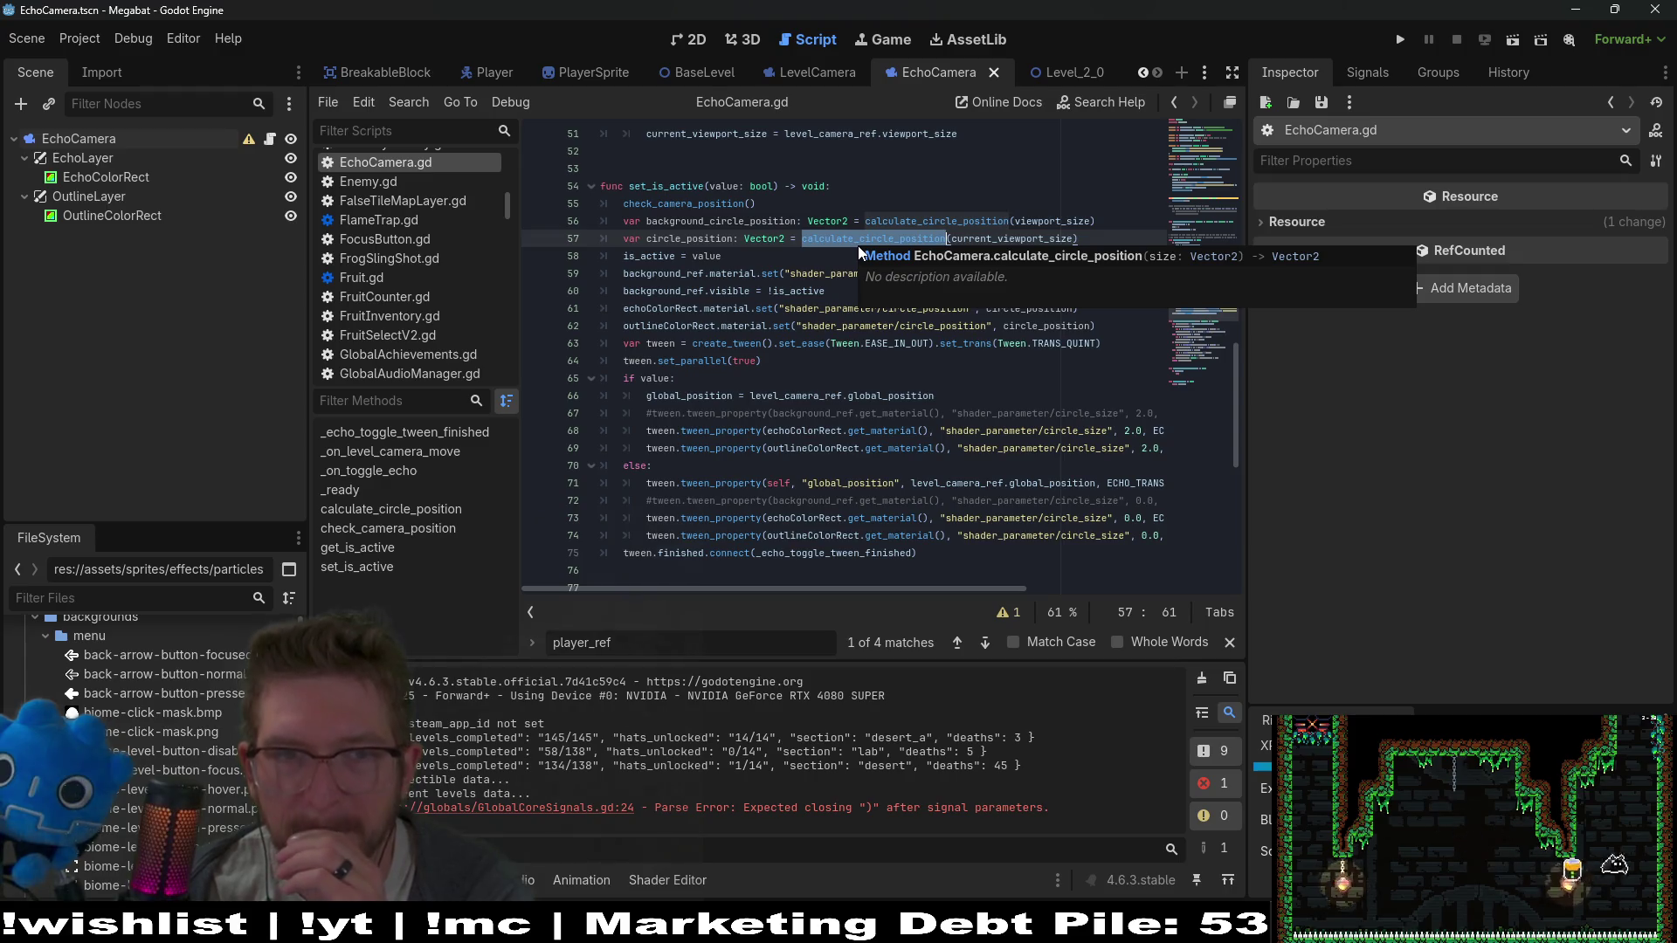
left_click(893, 238, "ctrl")
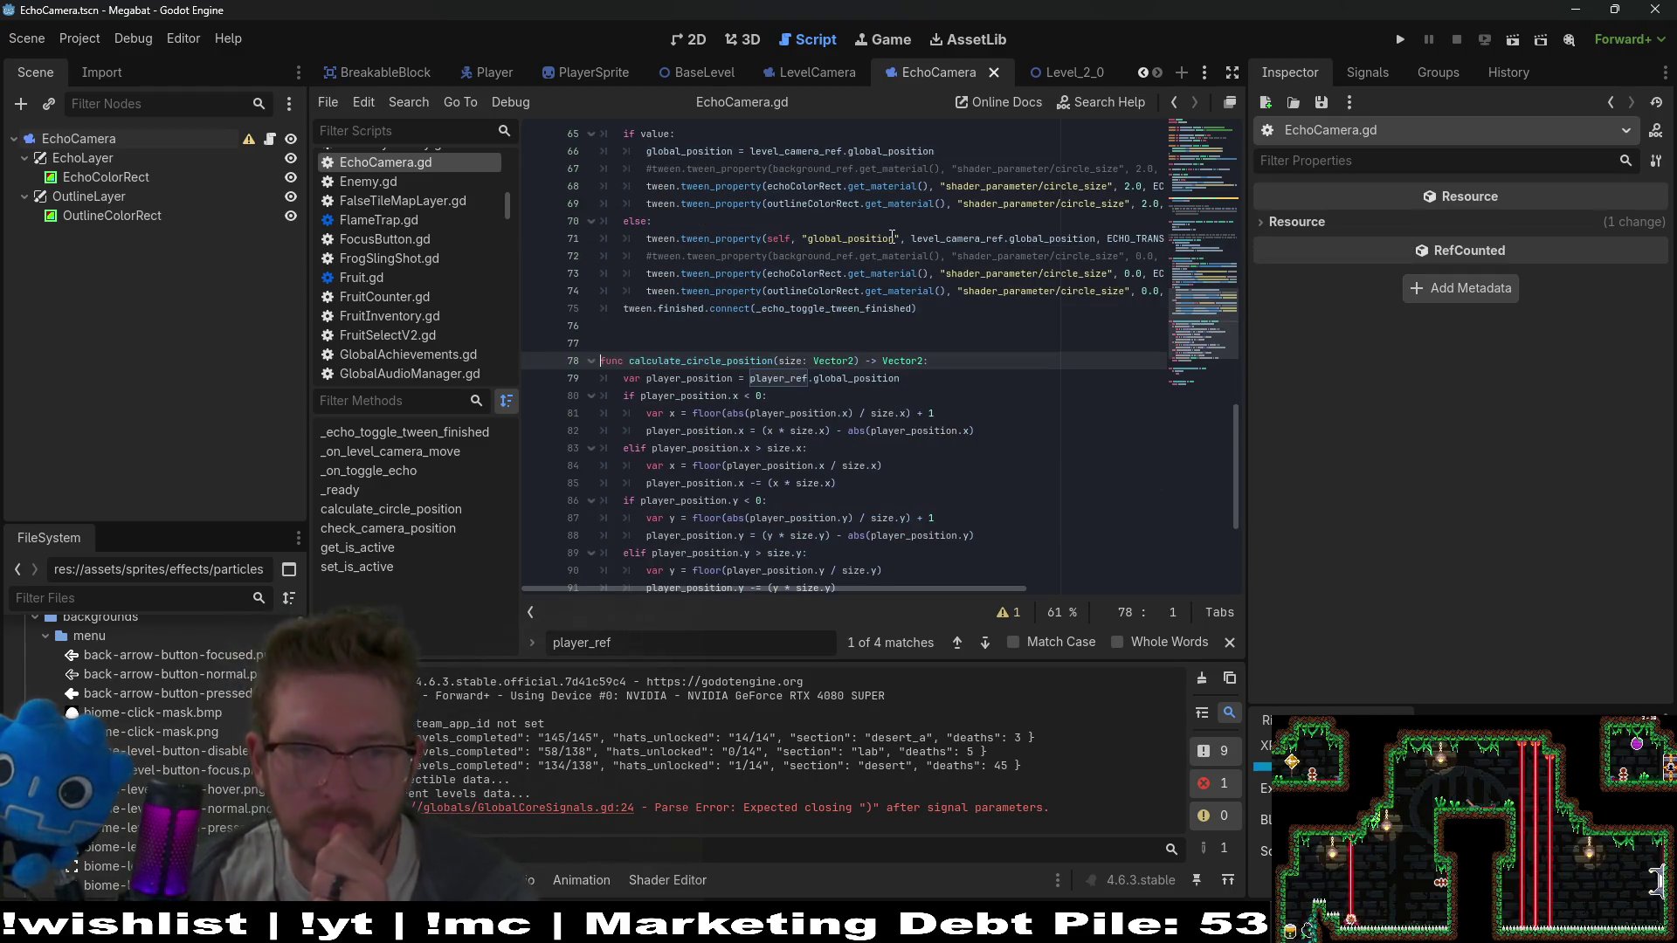
scroll(865, 432, "down", 2)
scroll(865, 433, "down", 2)
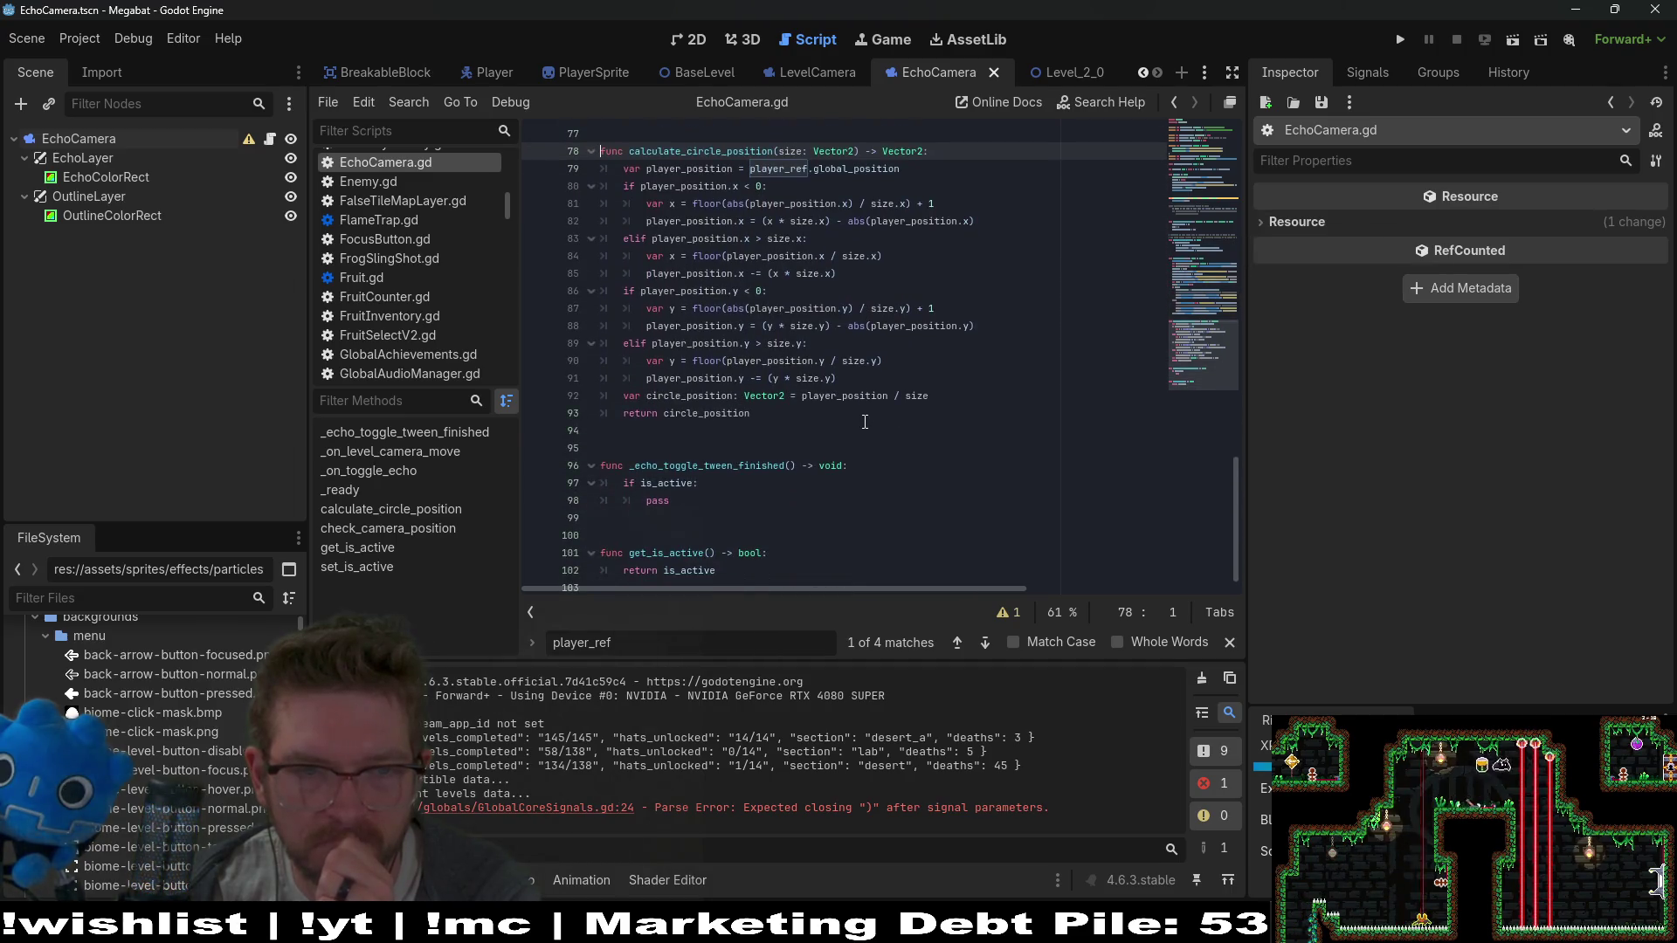
double_click(860, 397)
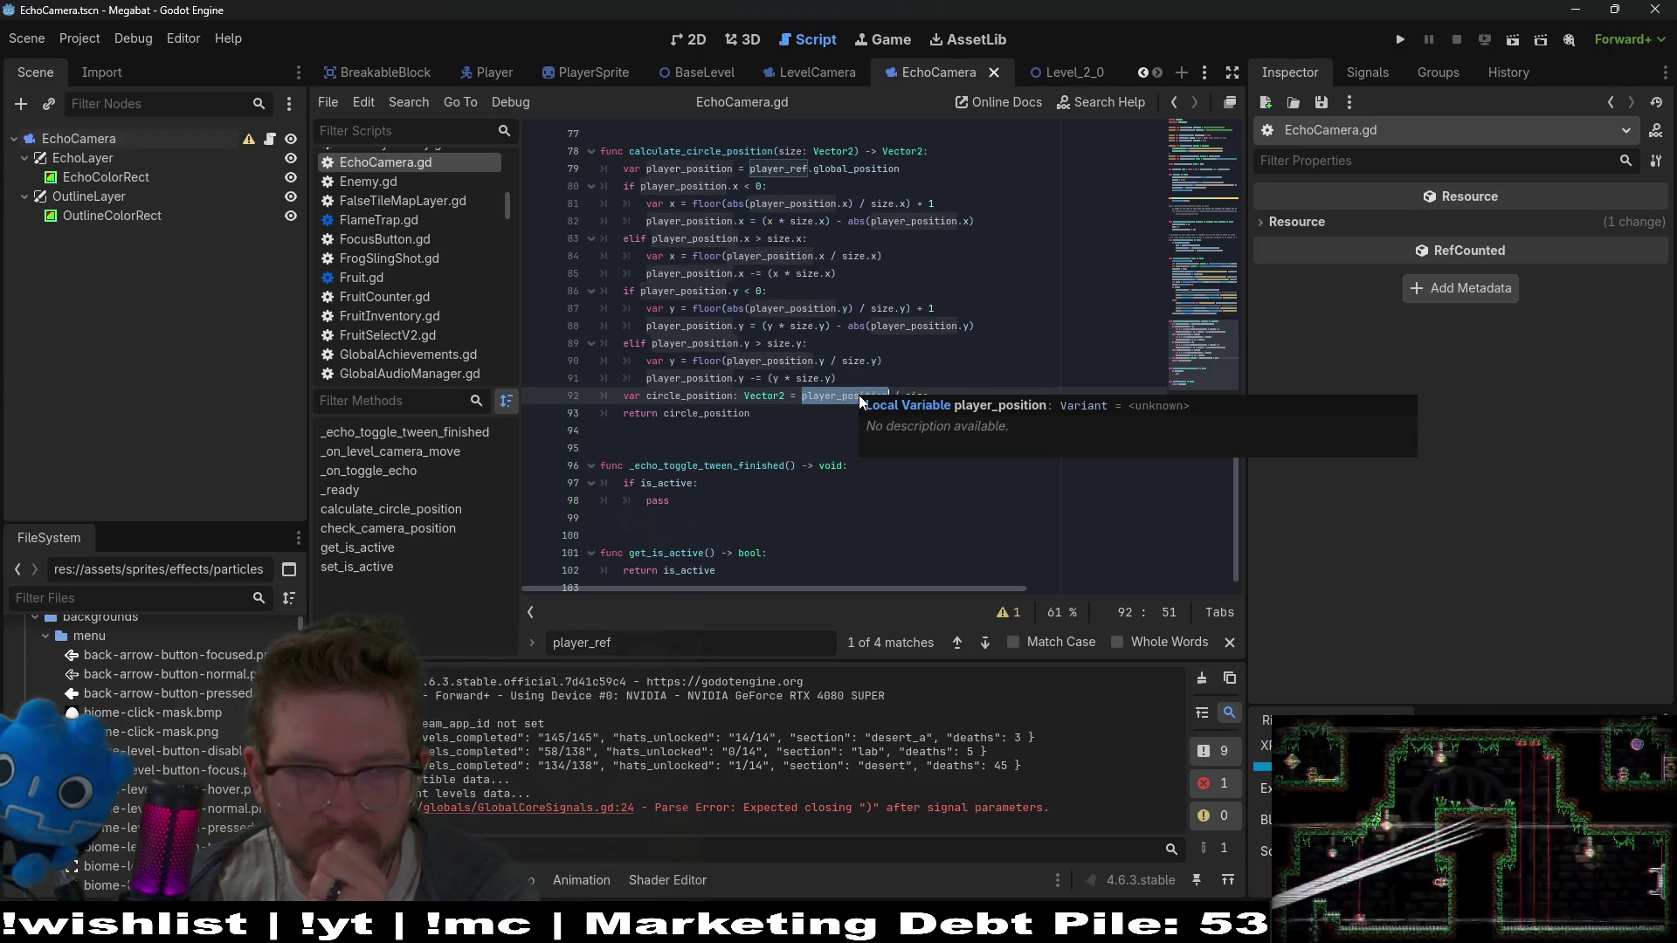
scroll(802, 363, "up", 4)
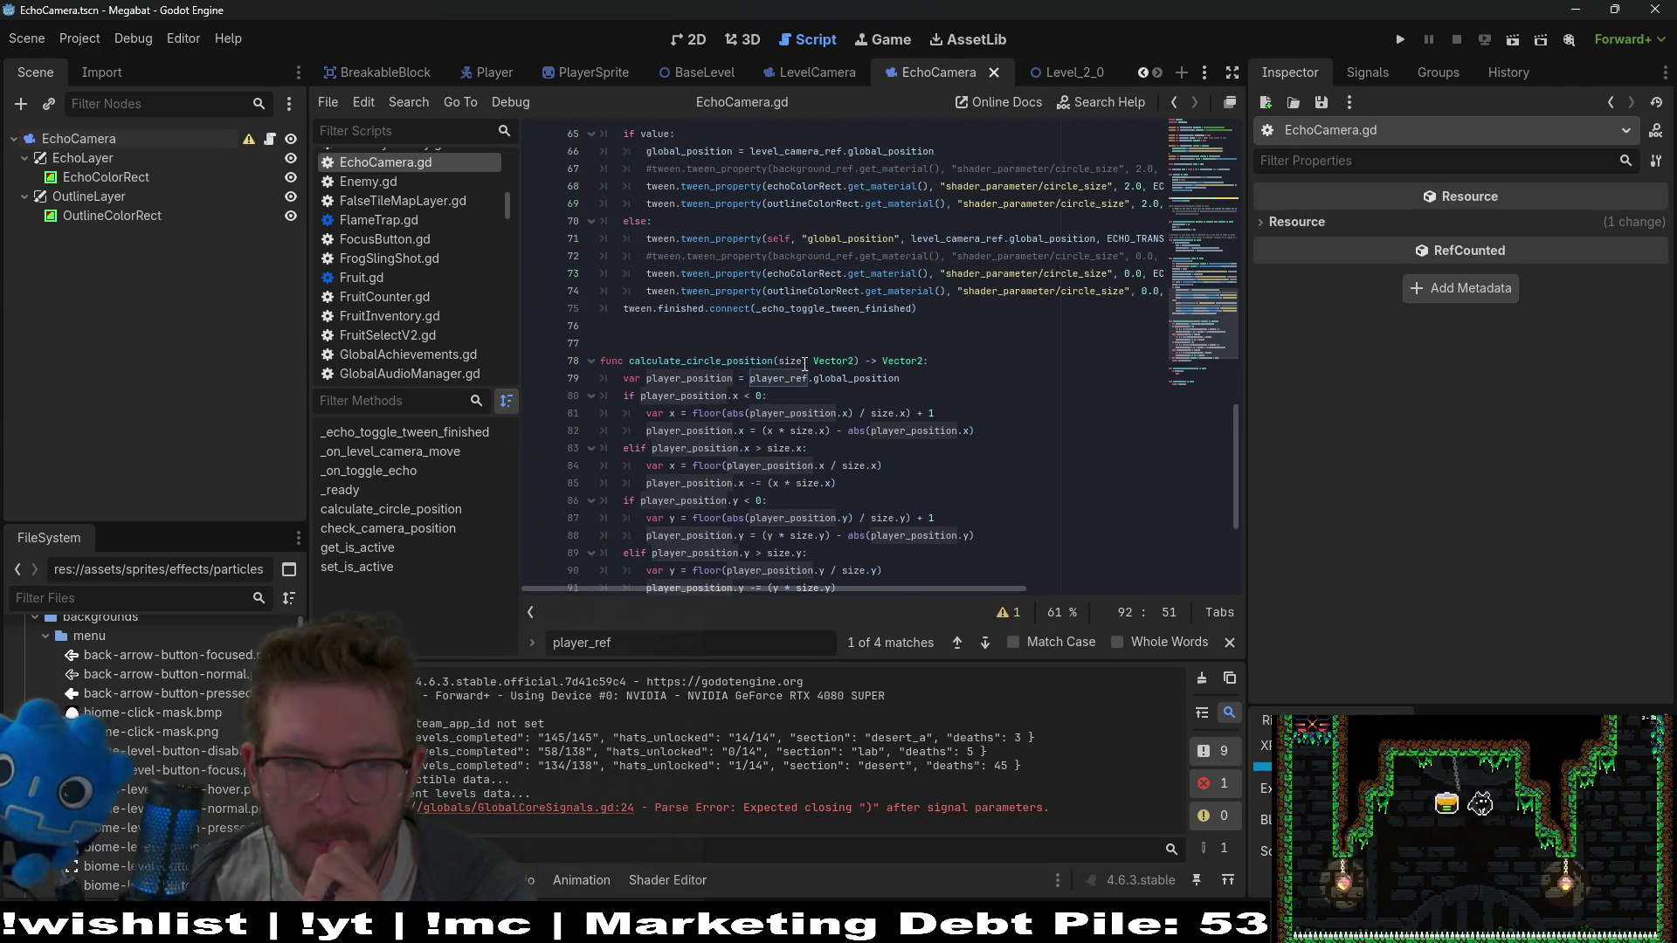
double_click(692, 378)
left_click(729, 340)
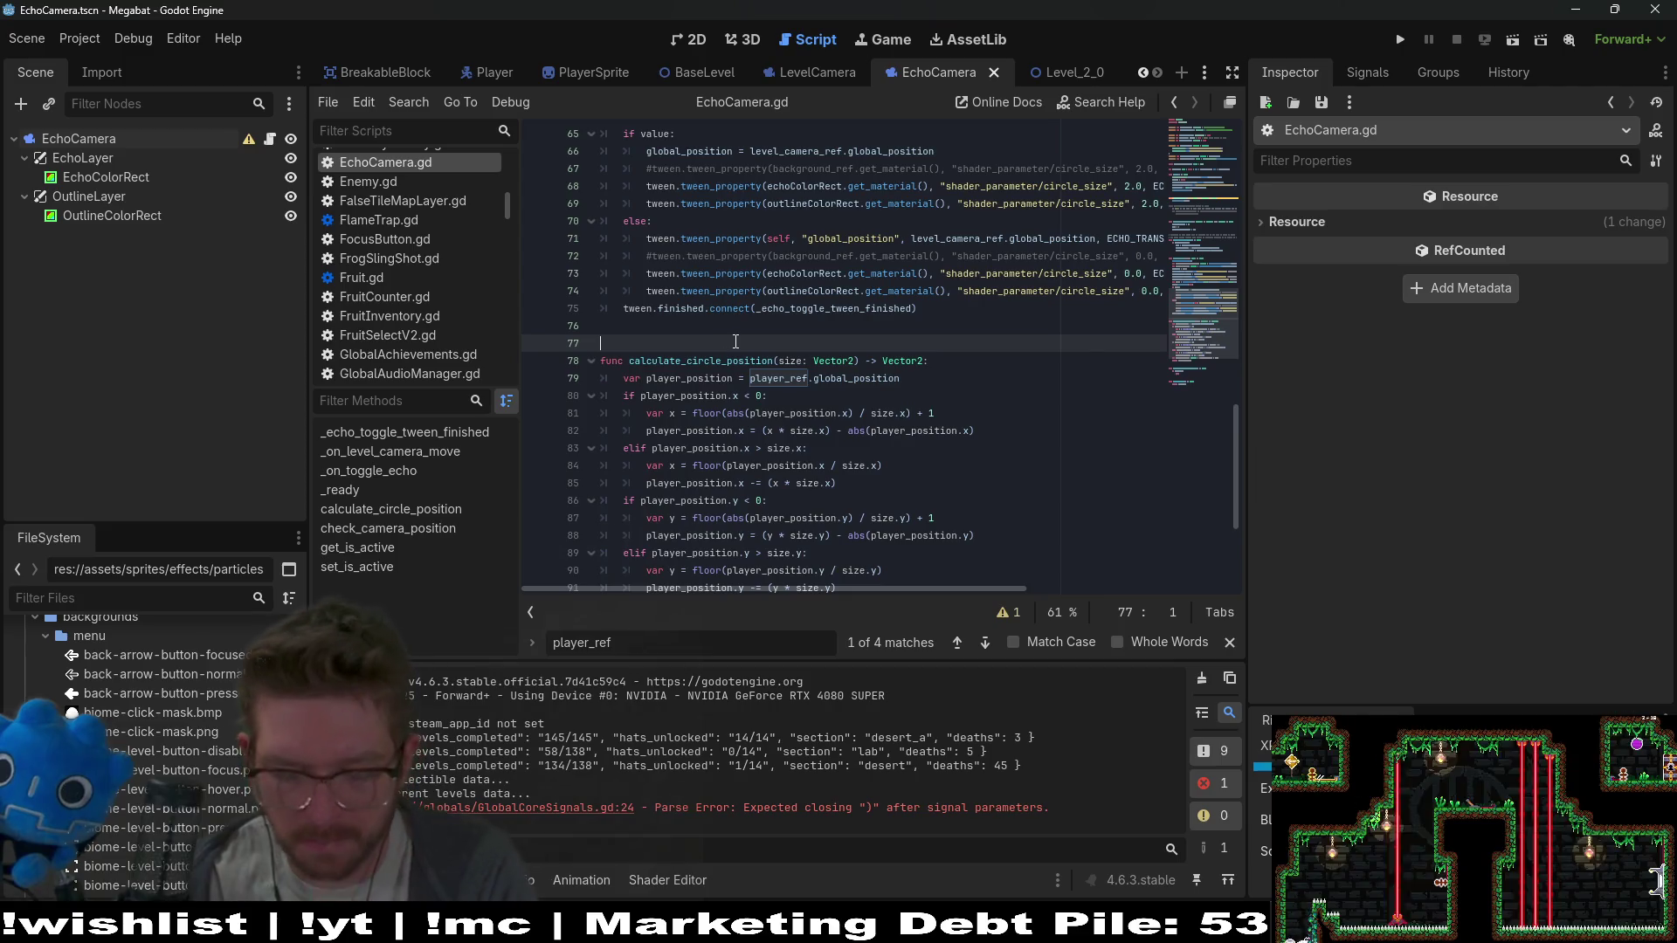
Add '# TODO: change player_position to be something that can be passed in…' above calculate_circle_position, save, and clear output
type("# TODO: make")
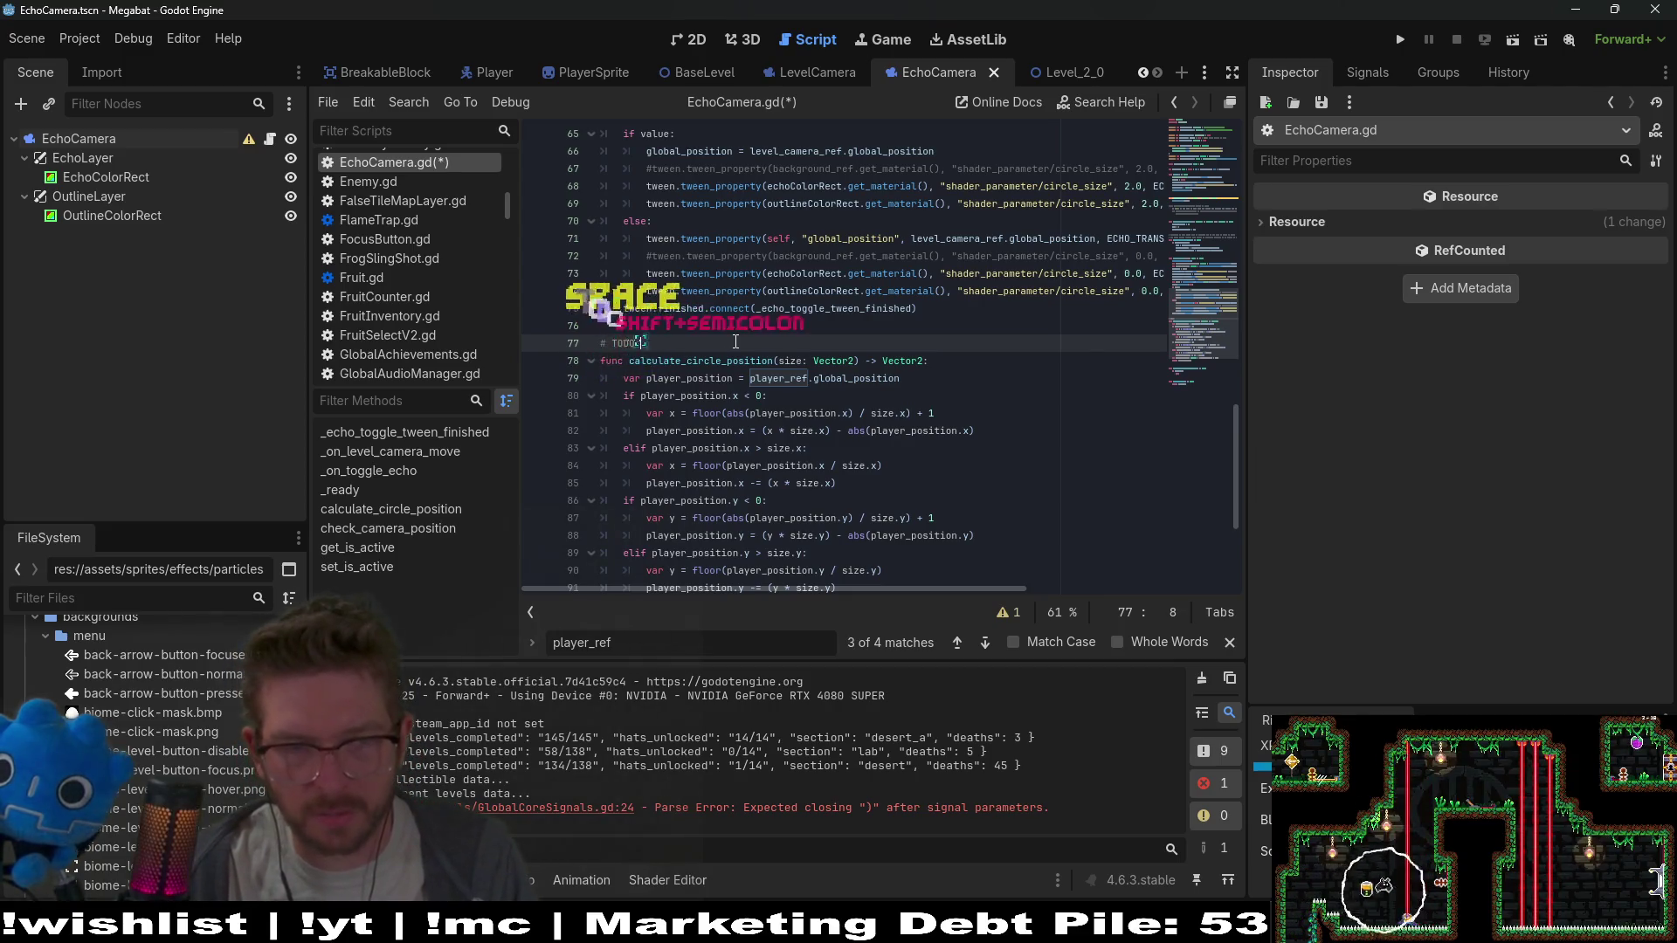
key("BackSpace")
key("BackSpace")
key("BackSpace")
type("change player_position to {")
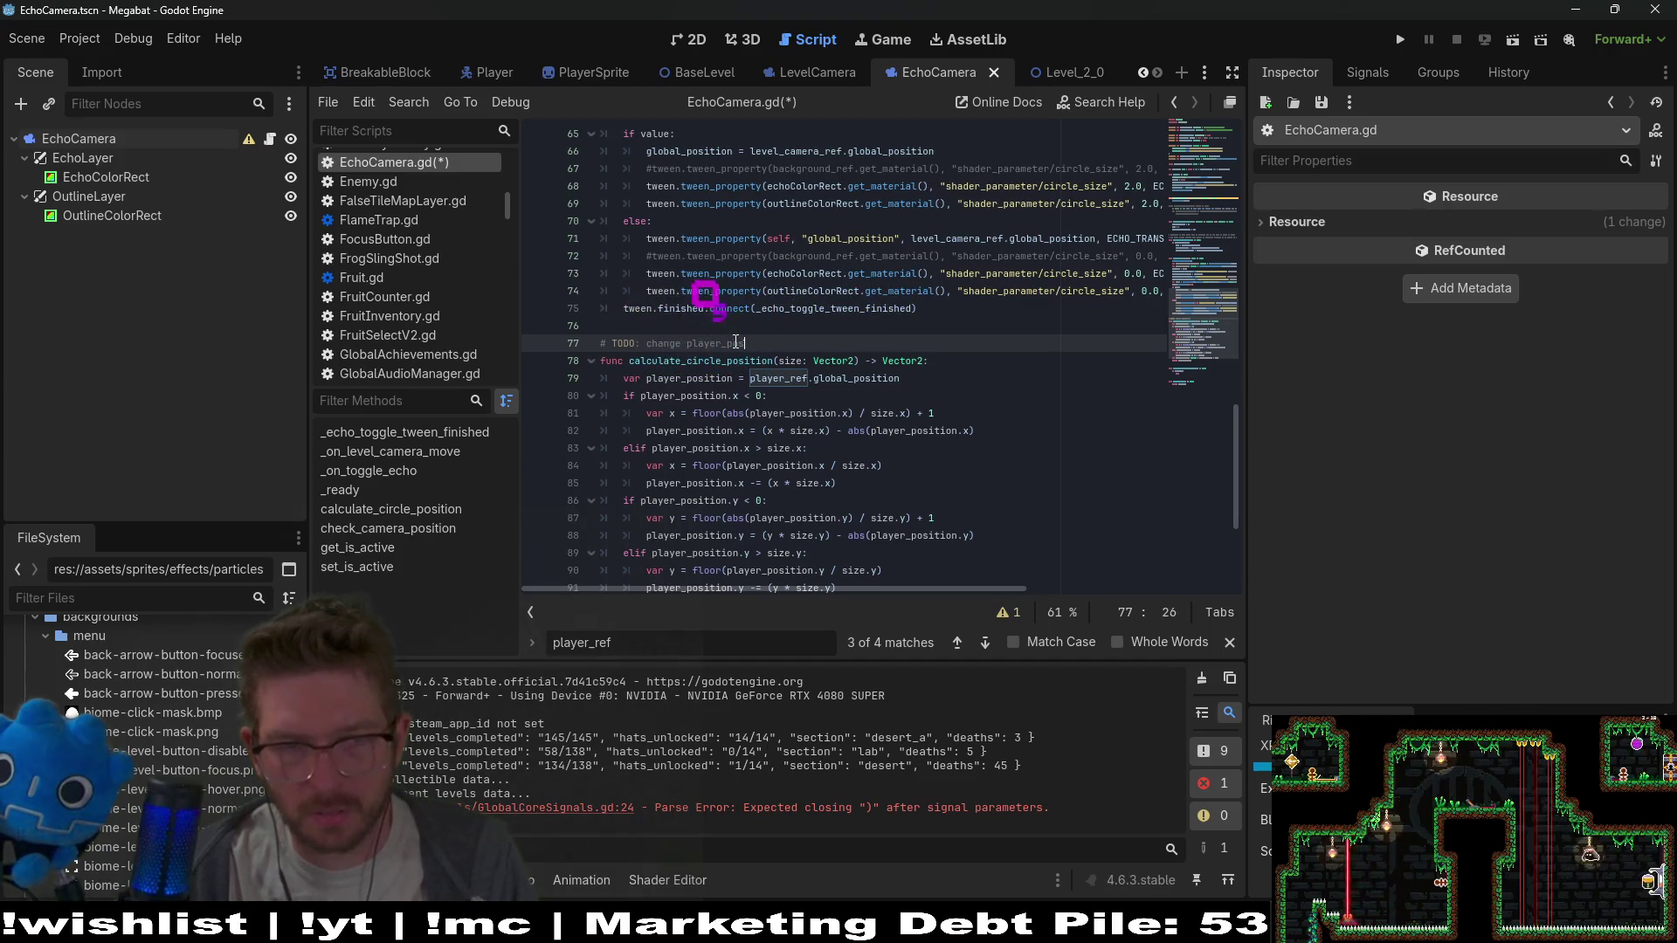
key("BackSpace")
type("be som")
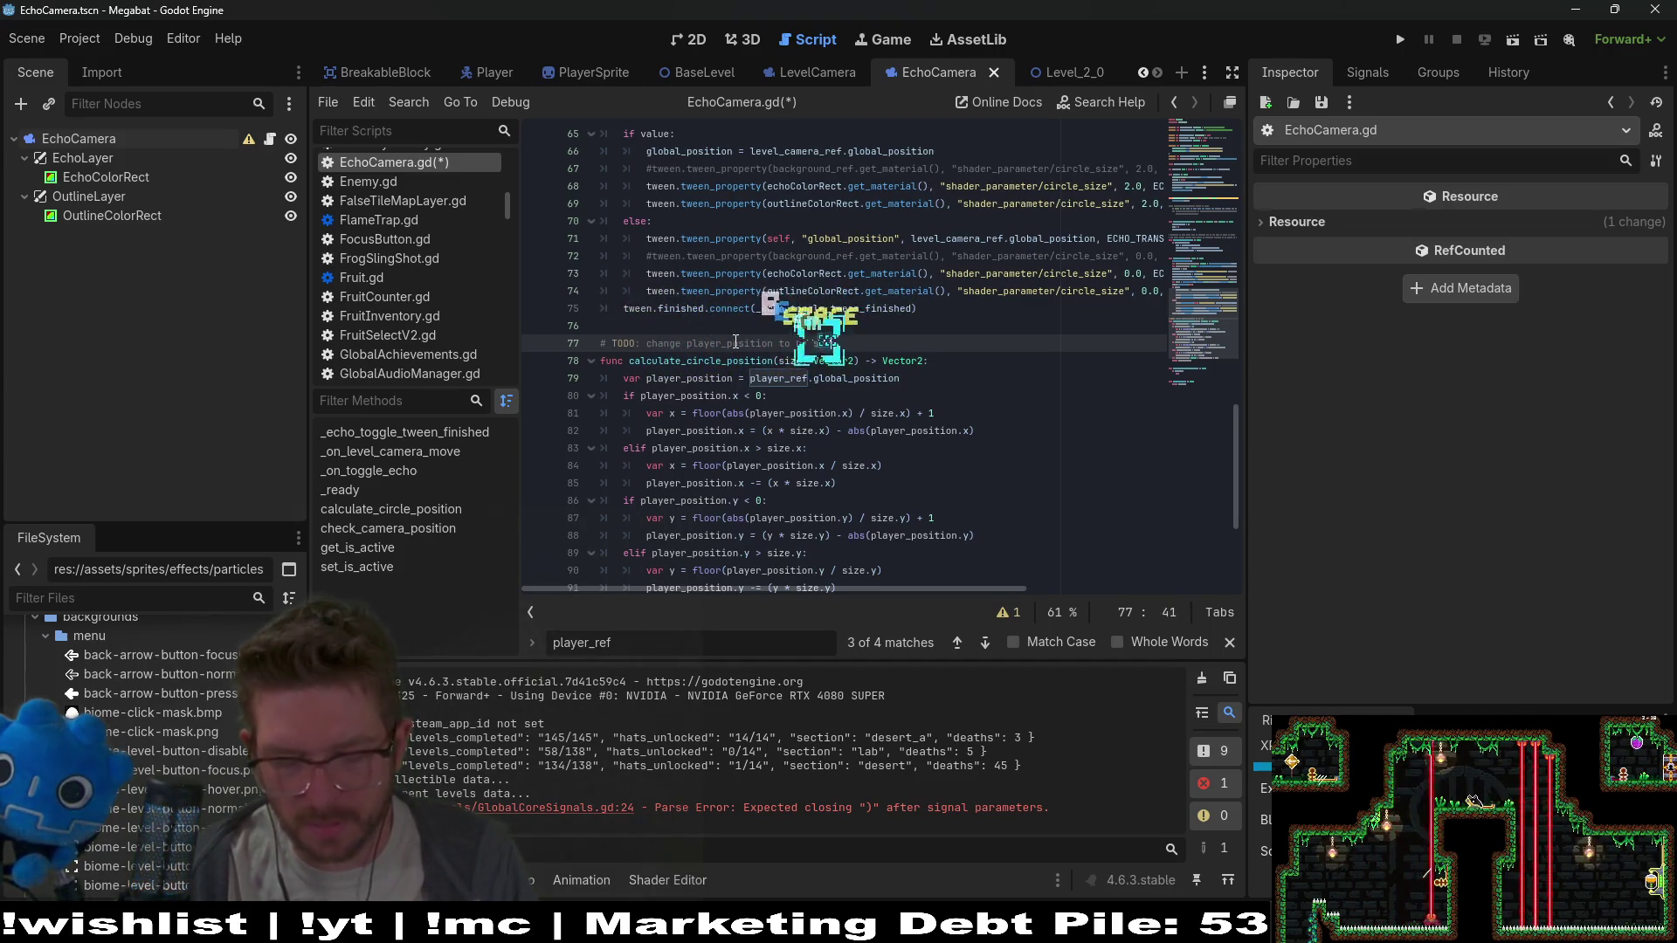
type("ething that ")
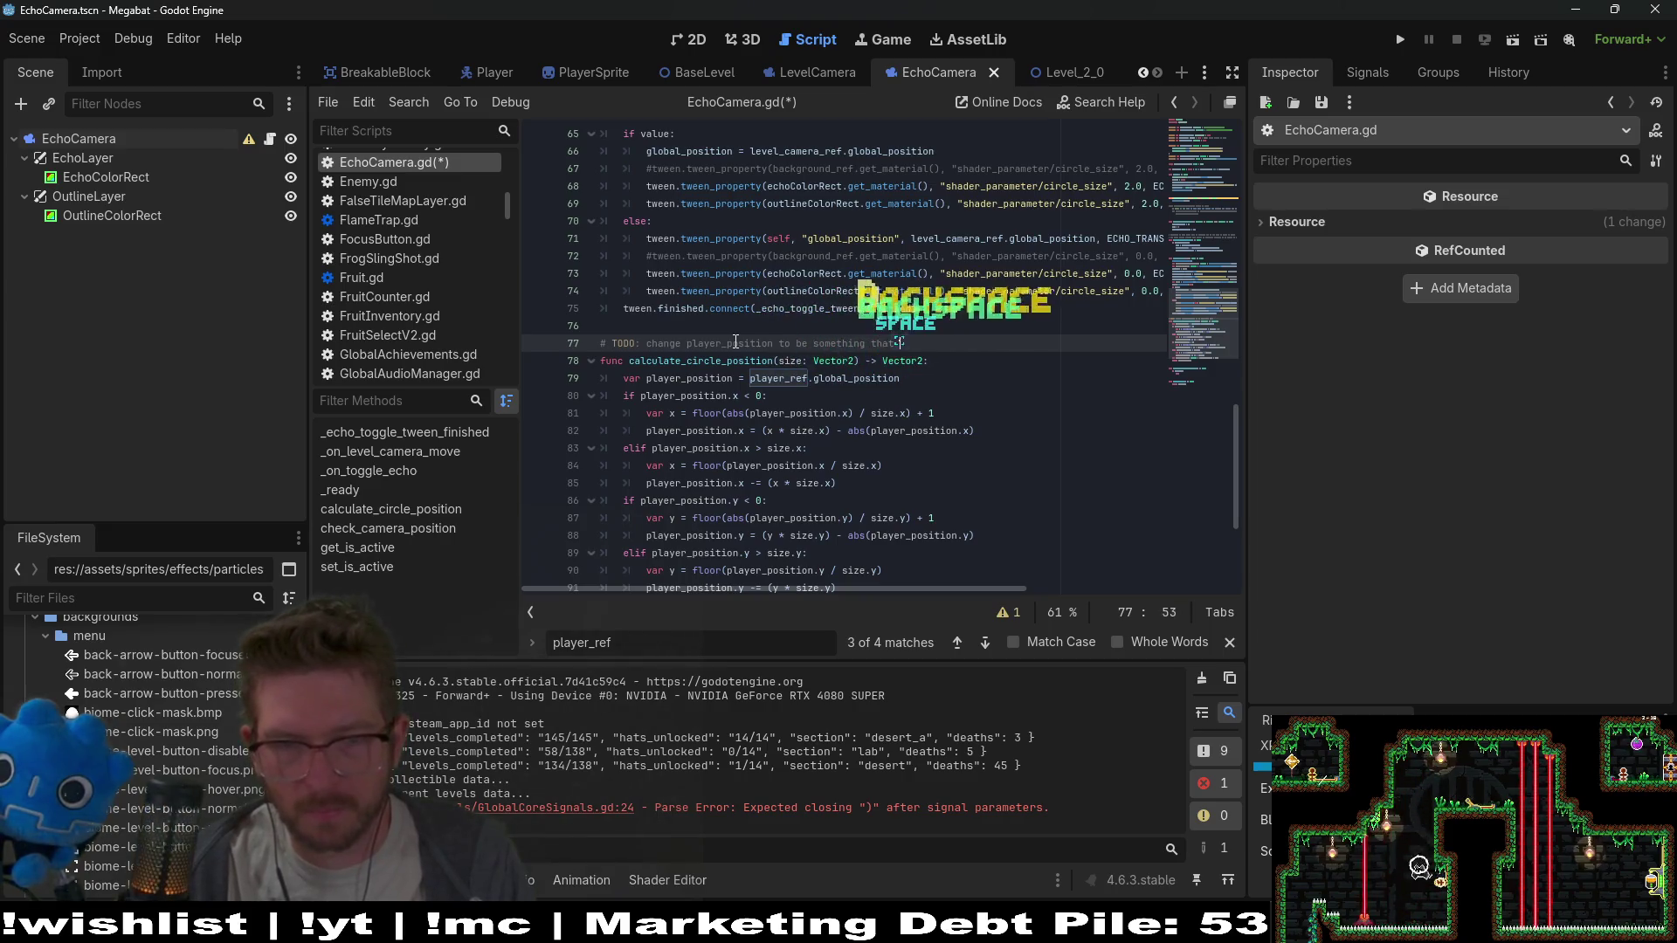
type("can be passed in")
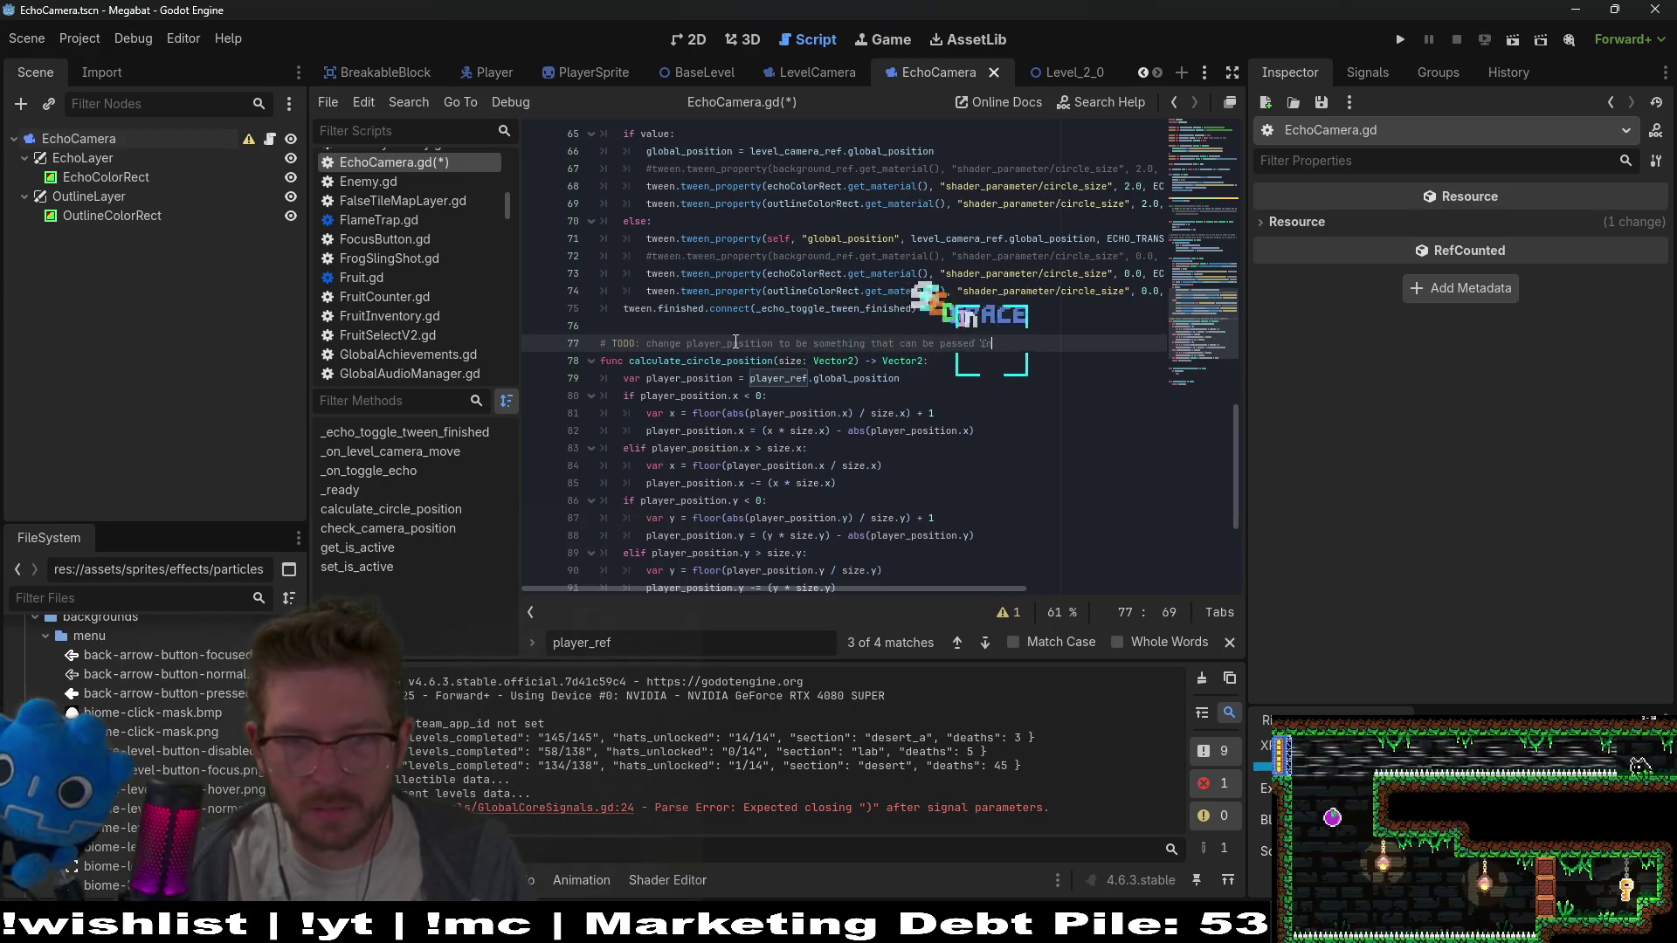
type(" so it can activa")
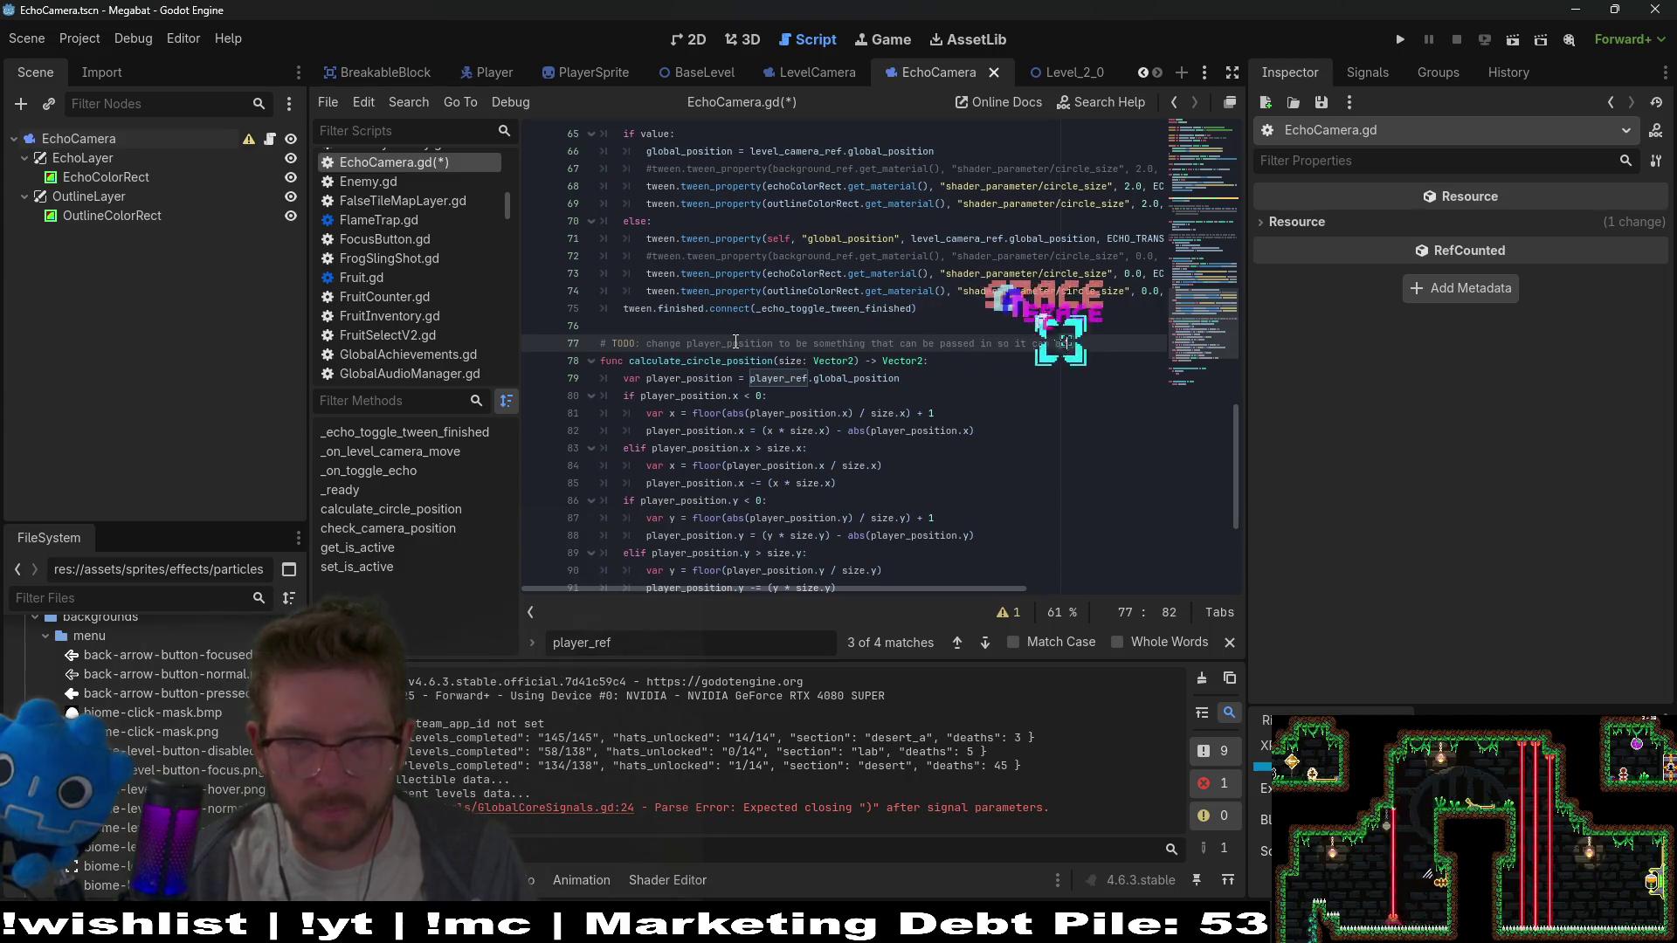
key("BackSpace")
type("ate")
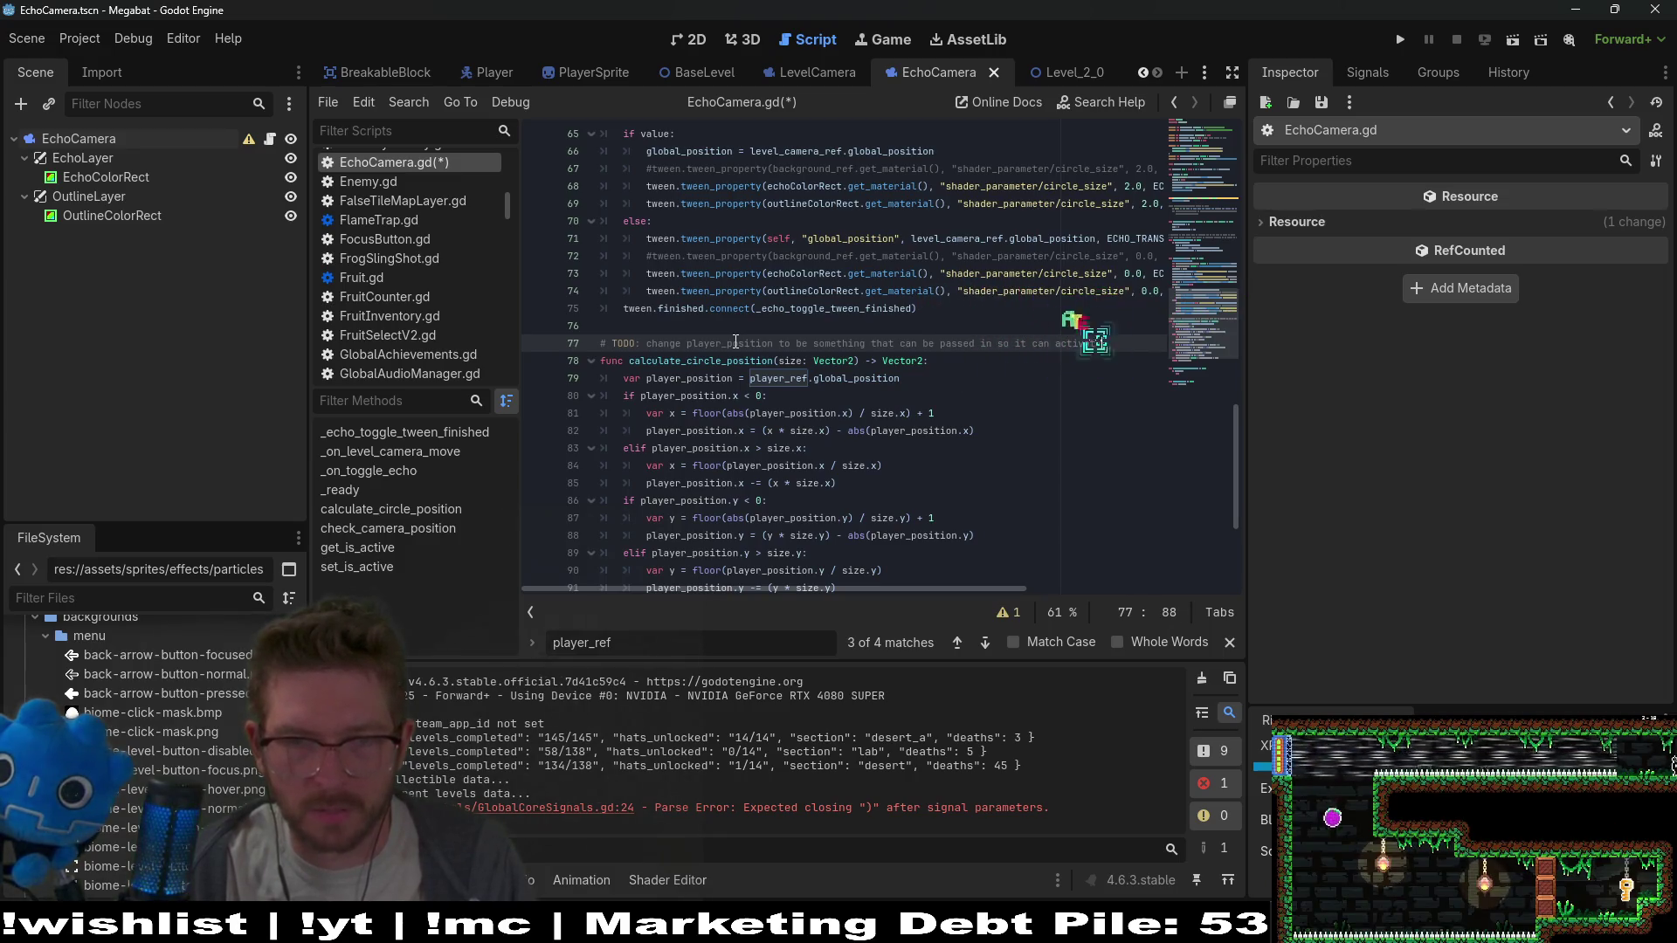
type(" form another object")
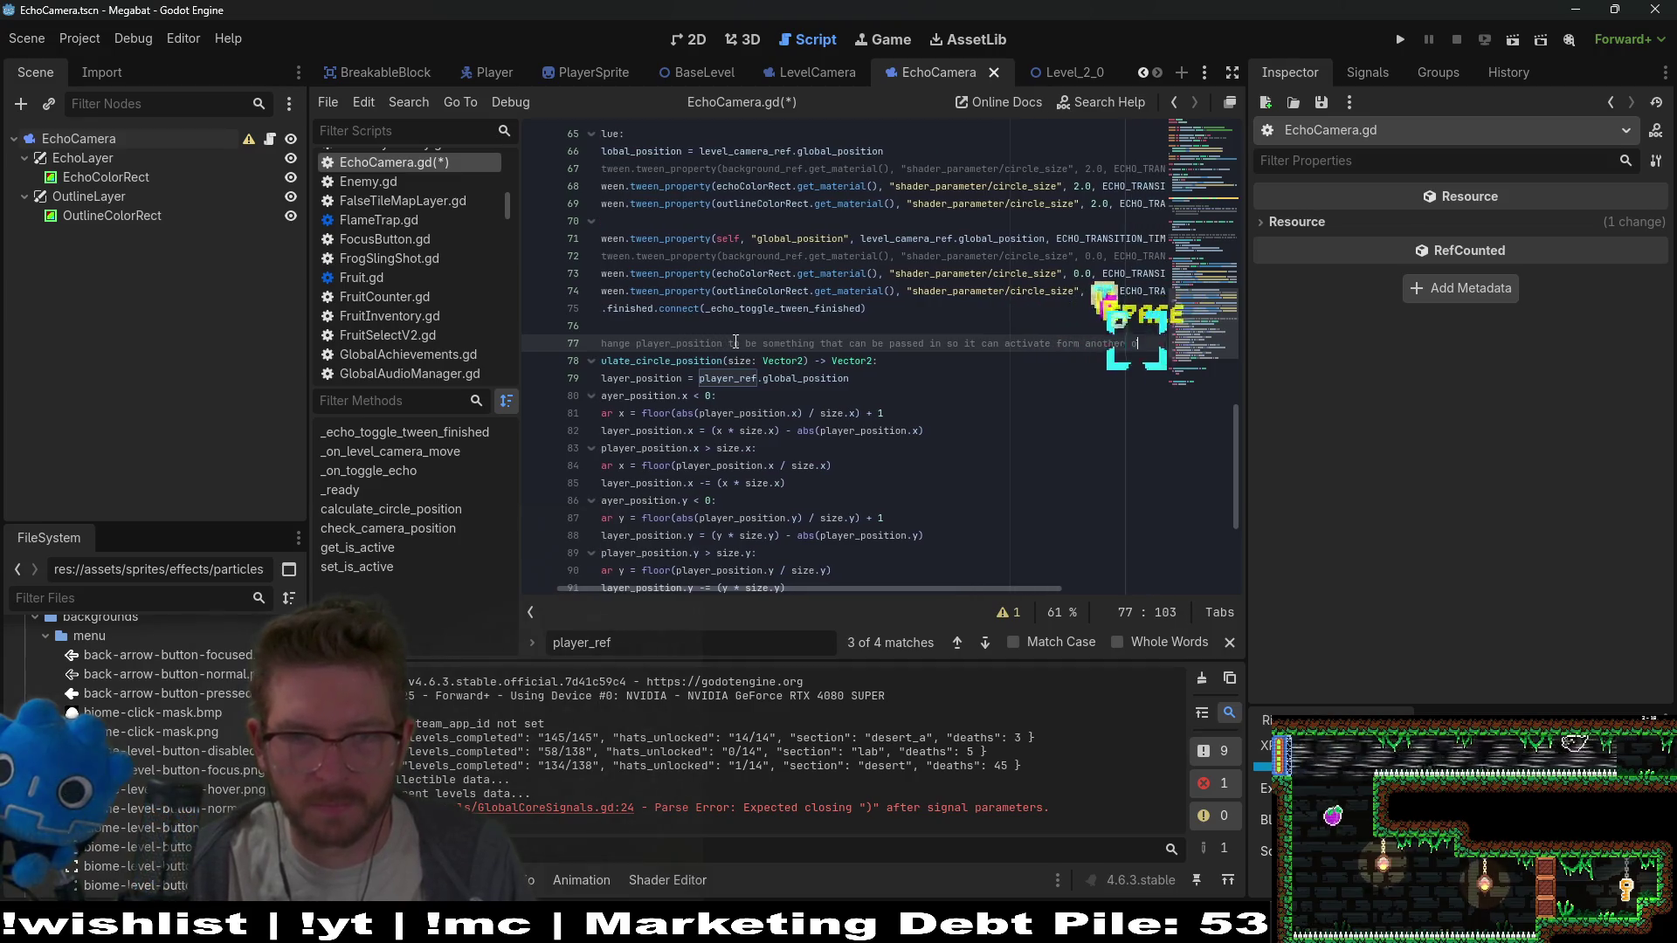
key("ctrl+s")
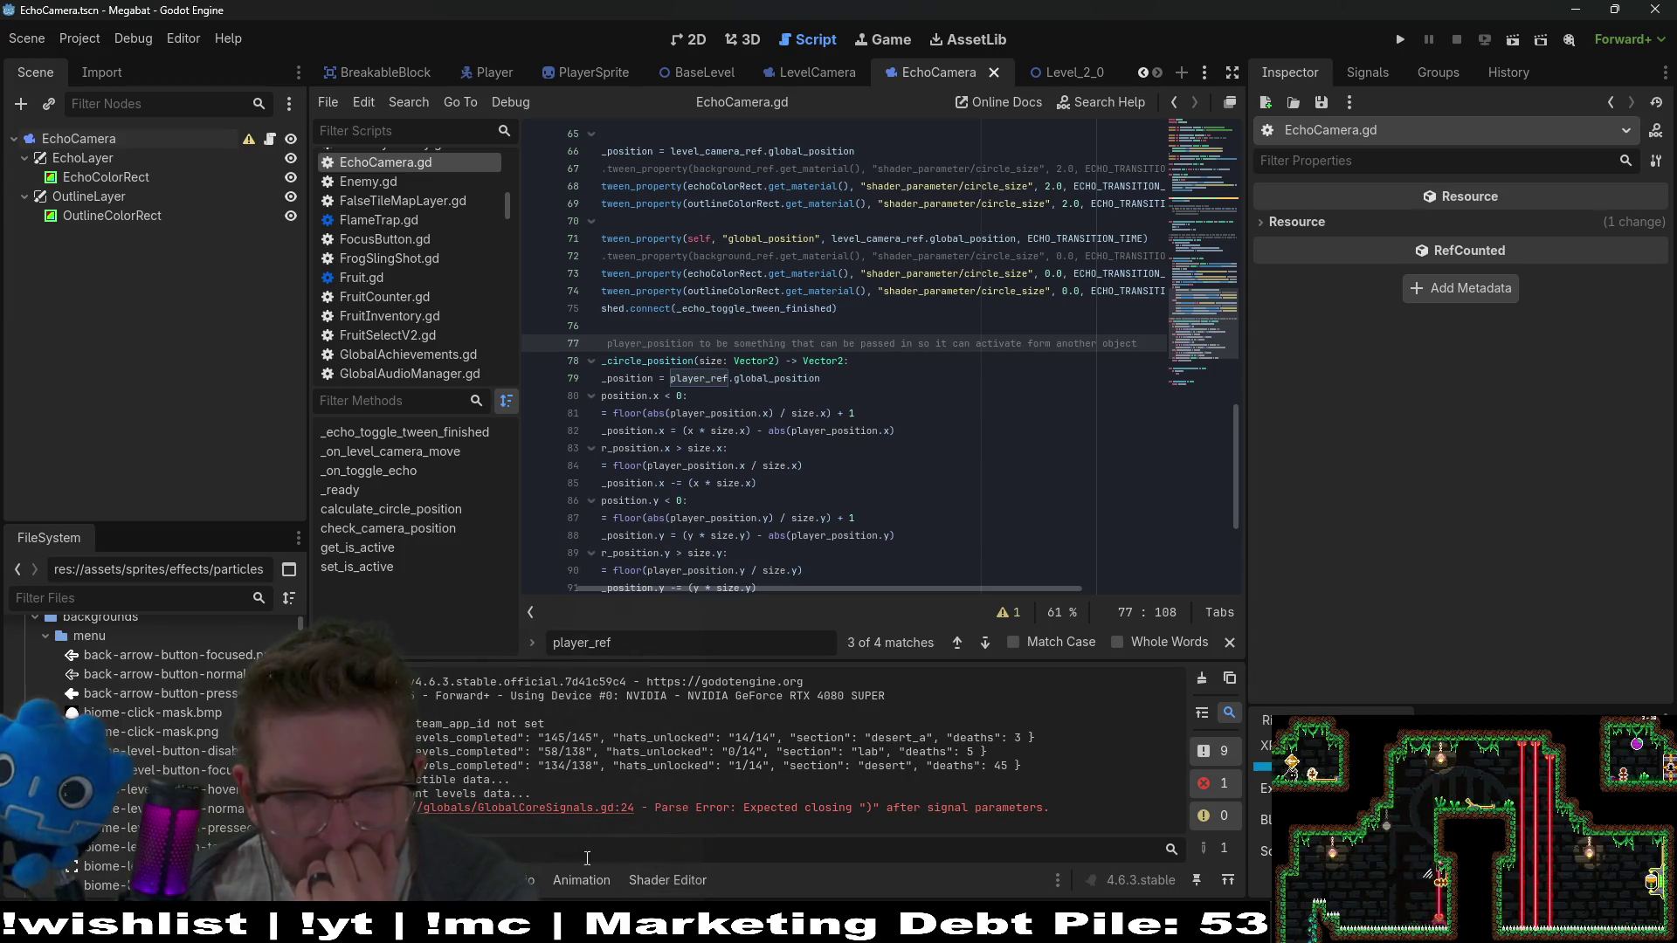
left_click(1202, 682)
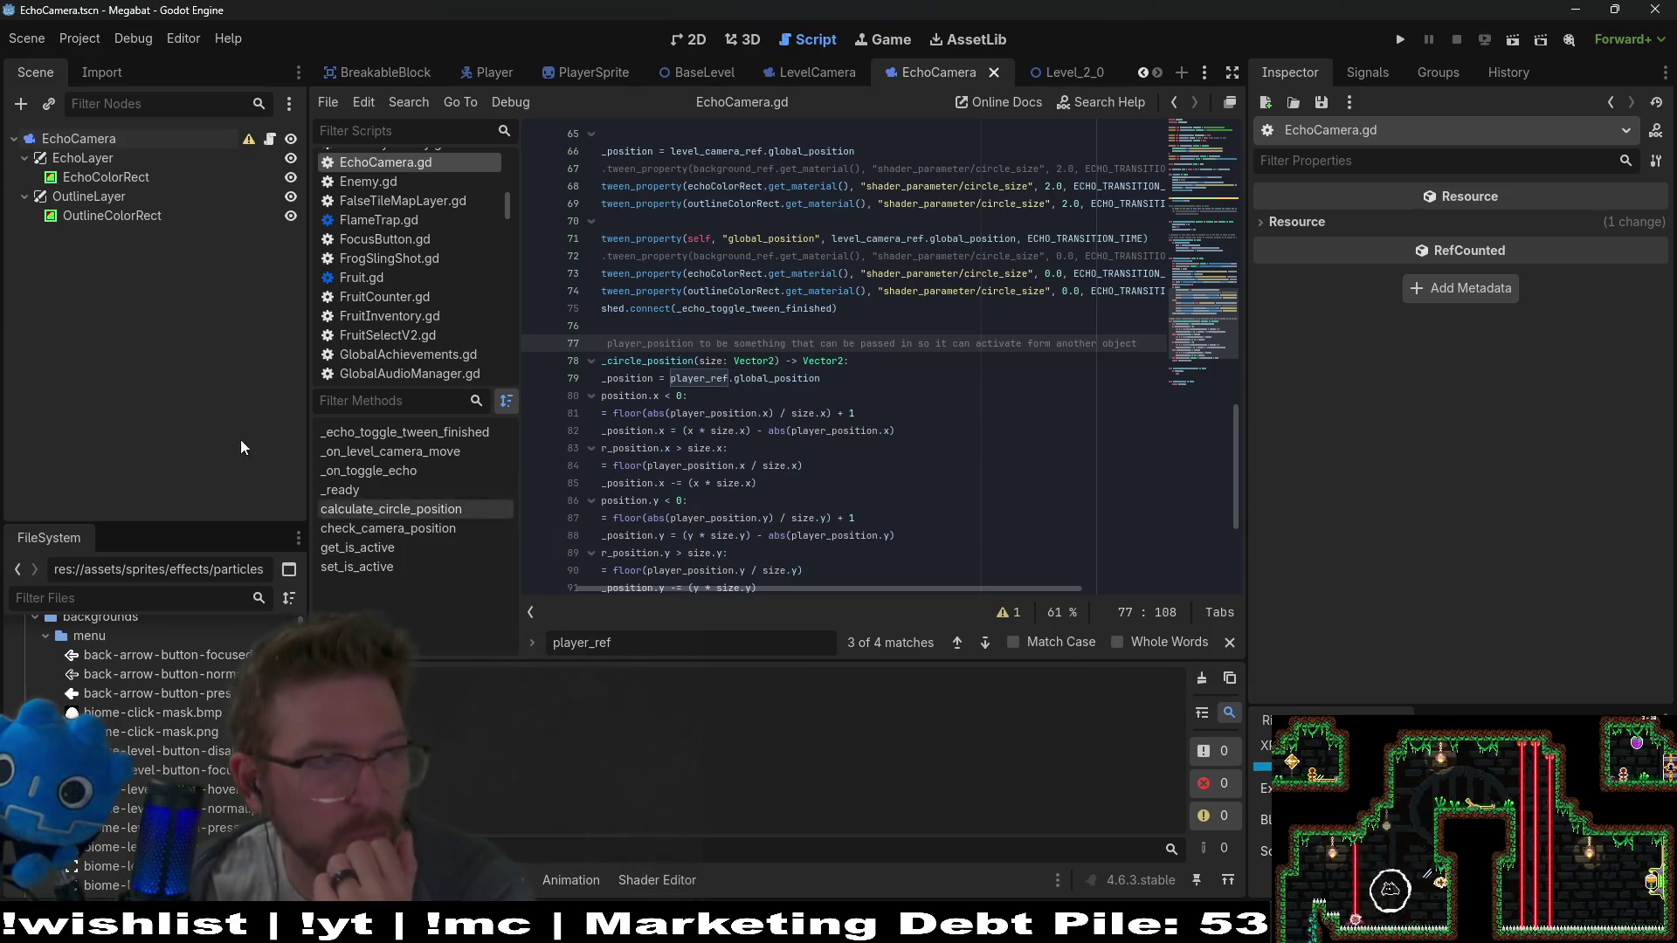
key("ctrl+s")
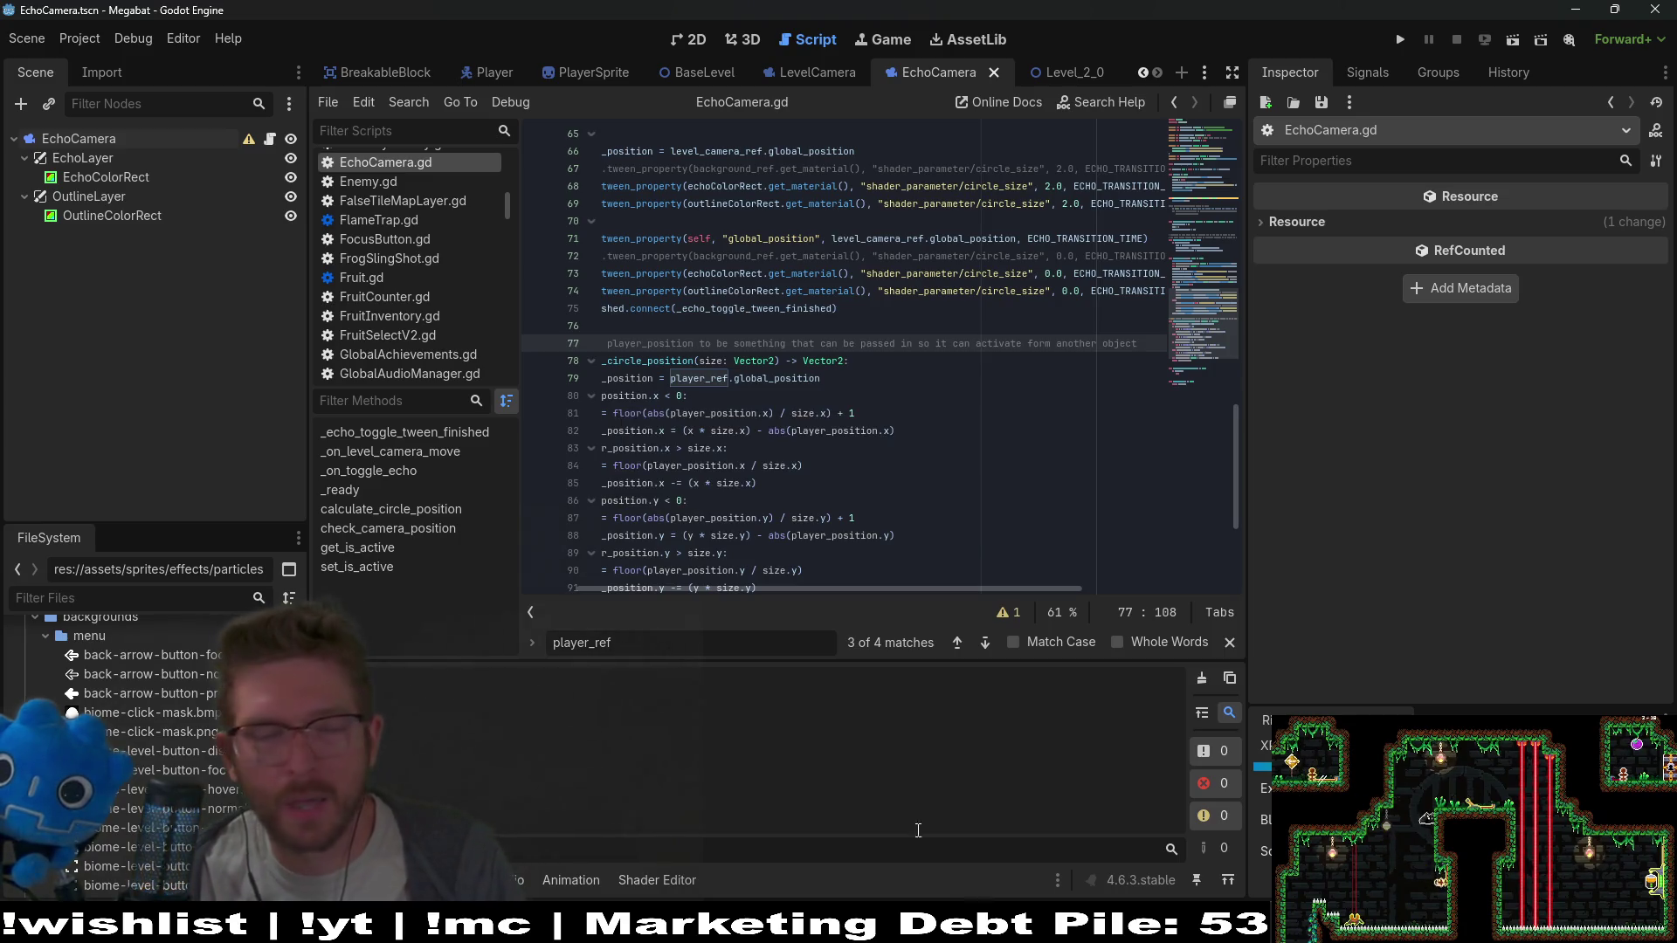